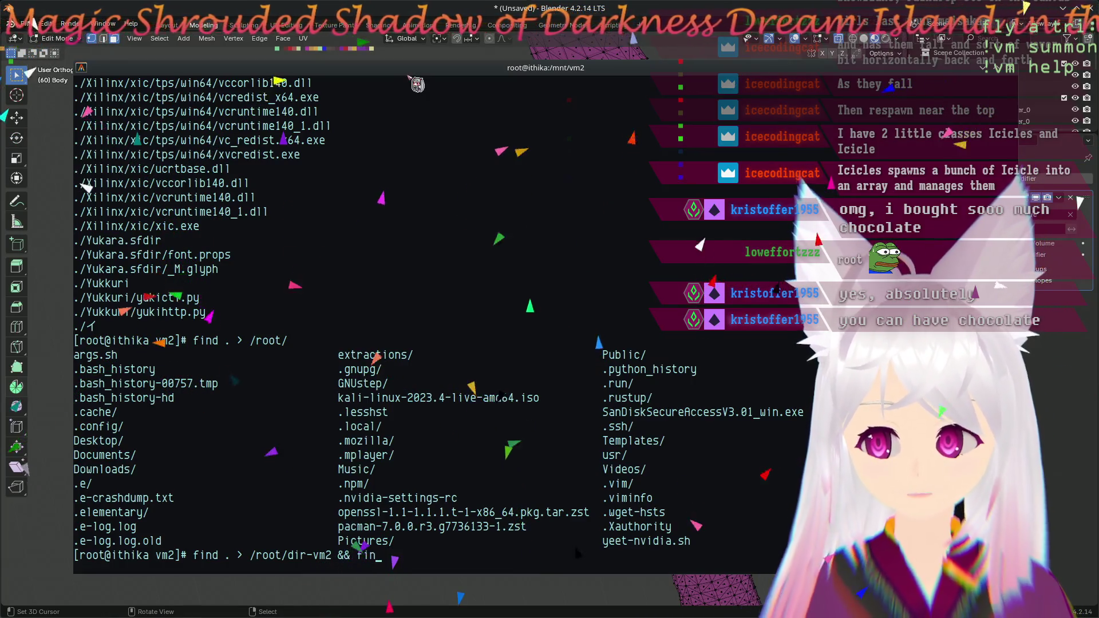
- Run the command saving the vm2 listing to /root/dir-vm2, then the /mnt/vm1 listing to /root/dir-vm1
type("find")
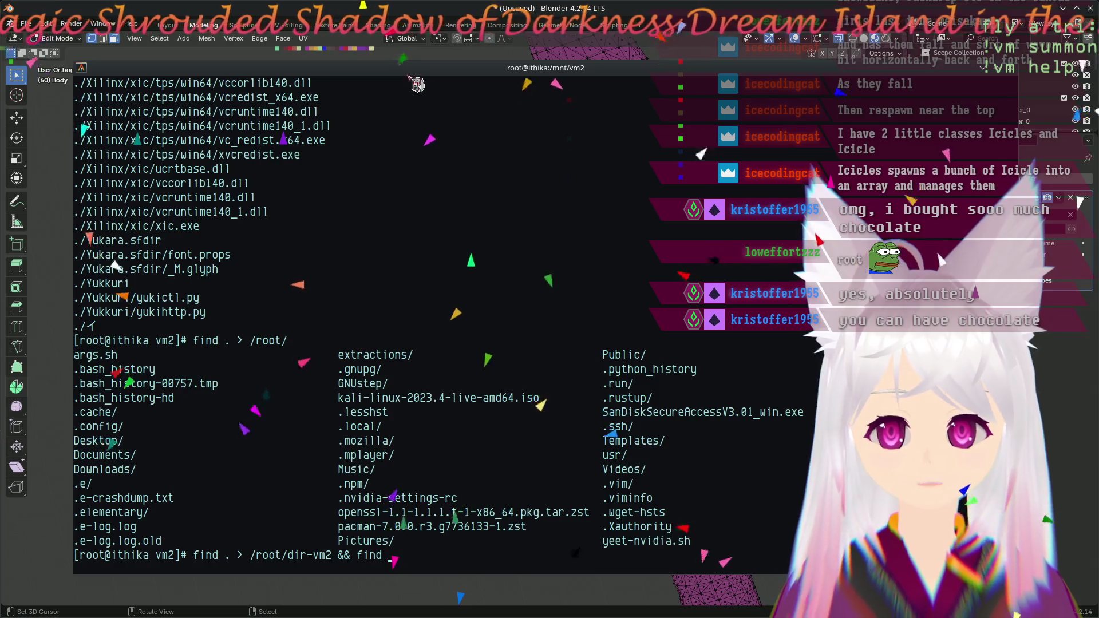
key("BackSpace")
key("BackSpace")
key("BackSpace")
key("BackSpace")
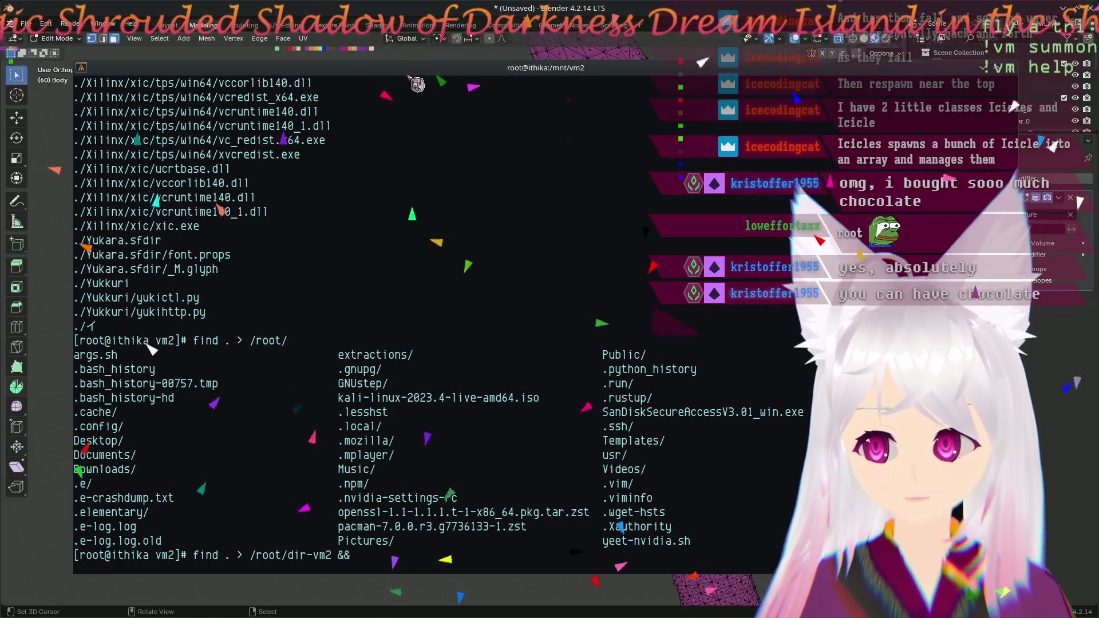
type("cd ")
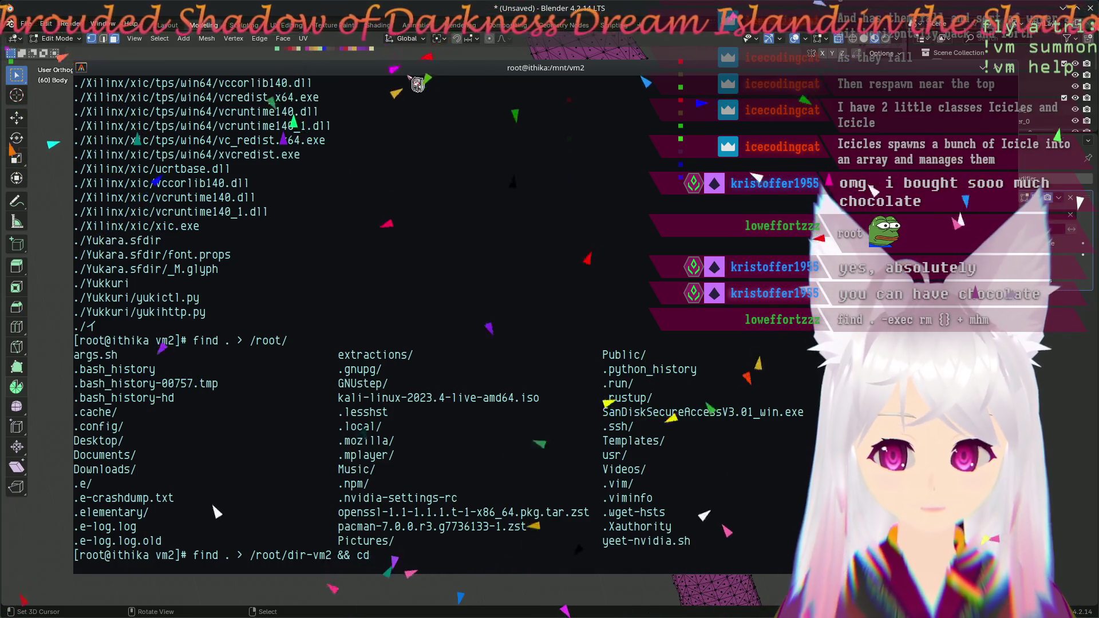
type("/mnt/v")
key("Tab")
key("Tab")
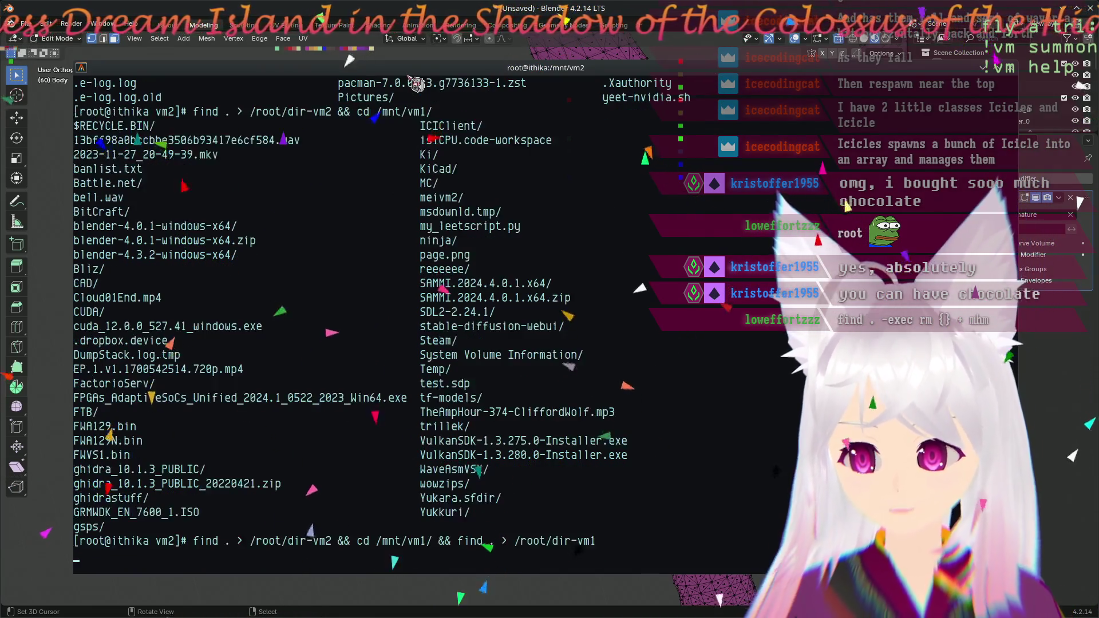
key("Return")
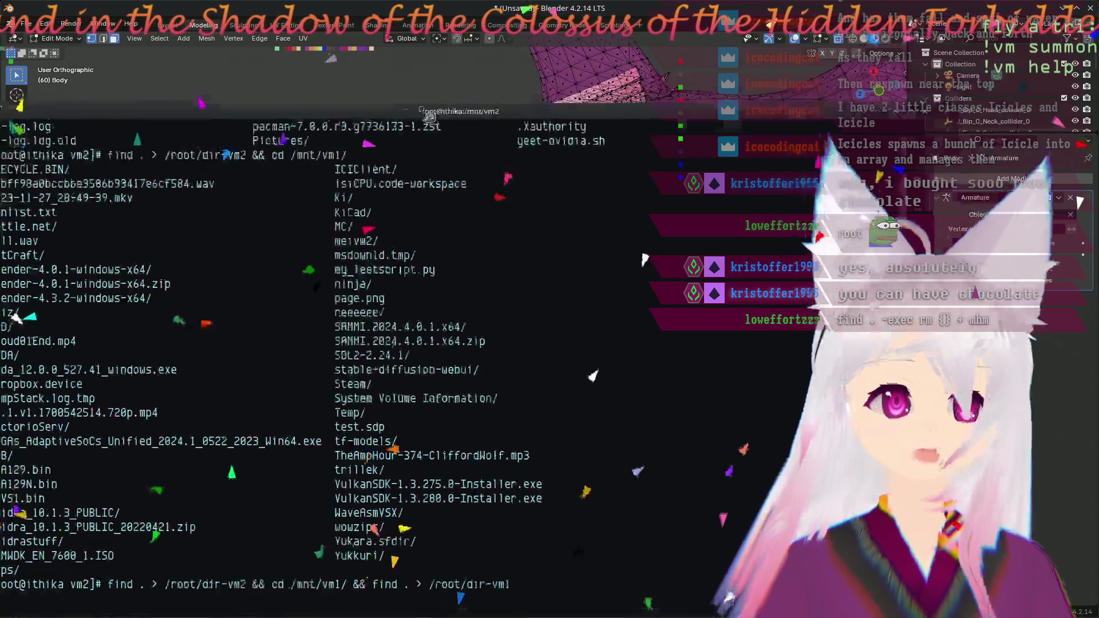
- Hide the drop-down Konsole to show the mesh, then open a new terminal window placed slightly lower
key("alt+Tab")
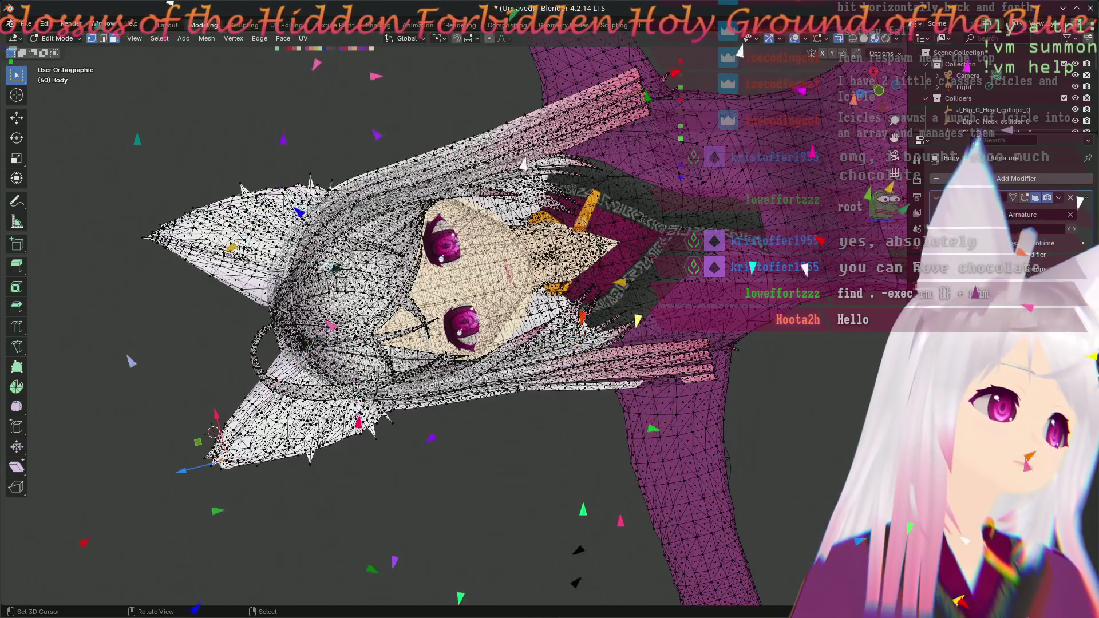
key("super+Return")
left_click_drag(301, 190, 304, 213)
- List the home directory with ls and widen the terminal so listing lines stop wrapping
type("ls")
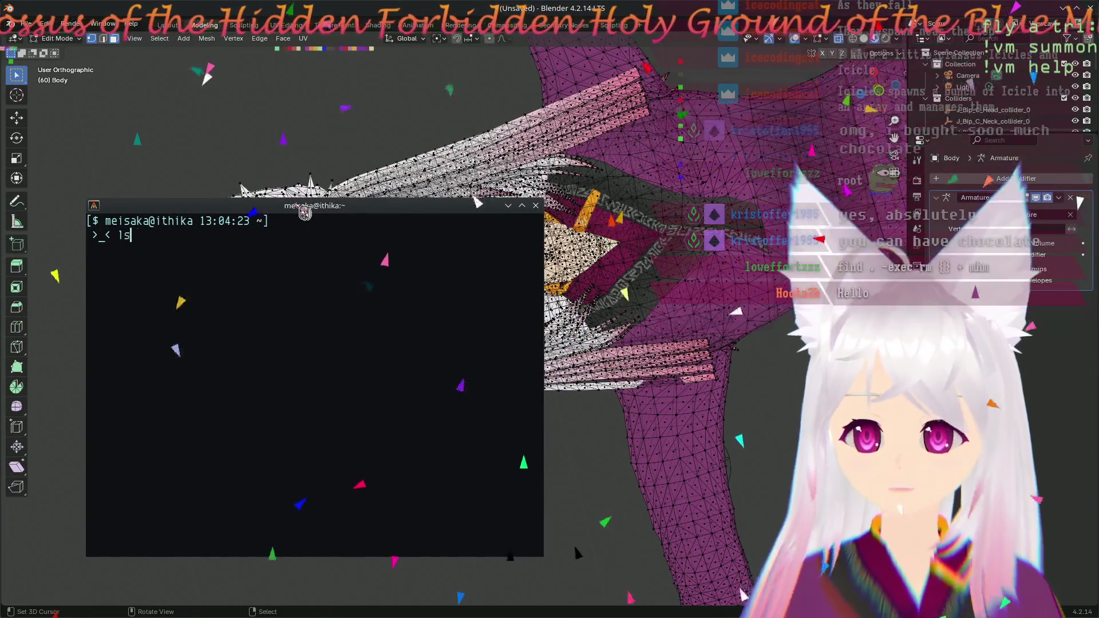
key("Return")
left_click_drag(543, 378, 904, 378)
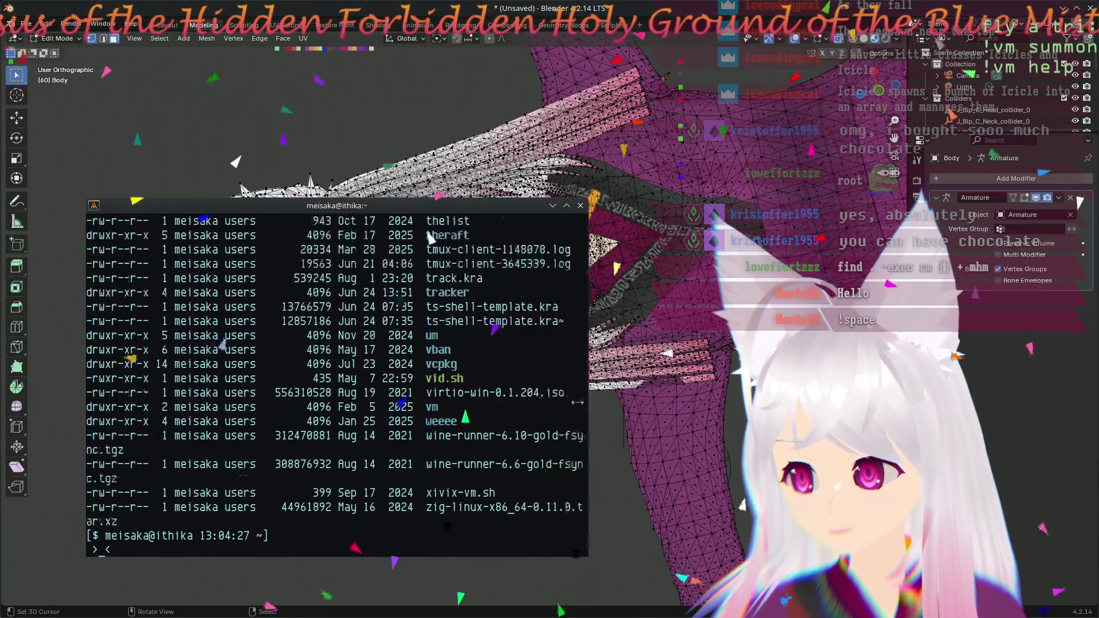
- Scroll back up the listing and select the first long numbered .mp4 file name
scroll(652, 435, "up", 5)
scroll(653, 435, "up", 5)
scroll(652, 435, "up", 5)
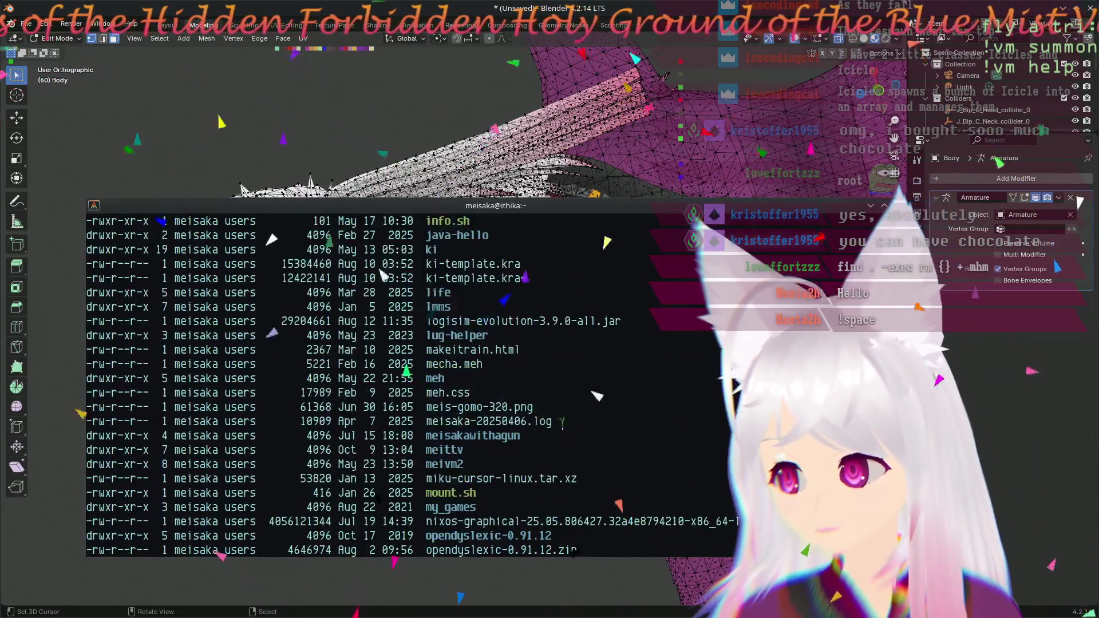
scroll(652, 435, "up", 5)
scroll(653, 435, "up", 5)
scroll(652, 435, "up", 8)
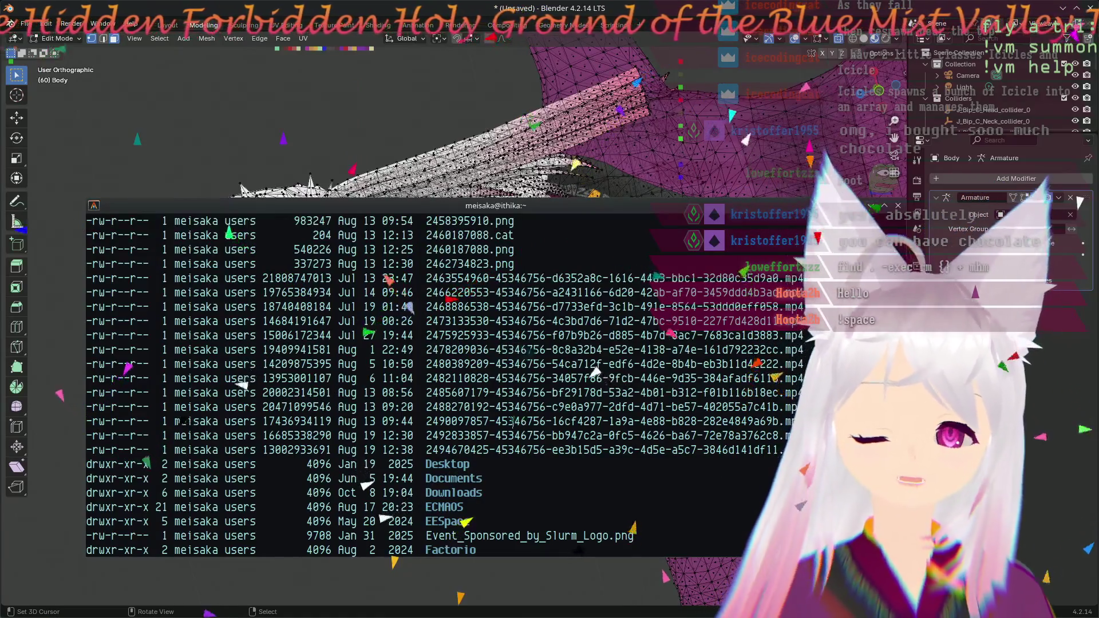
left_click_drag(425, 278, 778, 279)
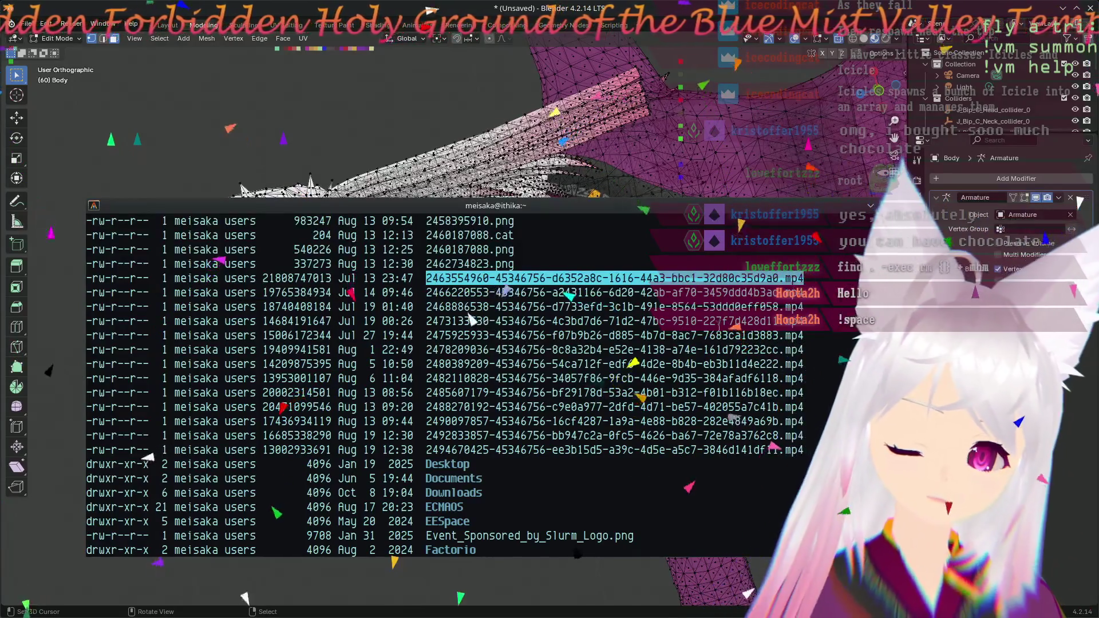
- Begin an rm command at the prompt and reselect the first long numbered .mp4 file name
type("rm")
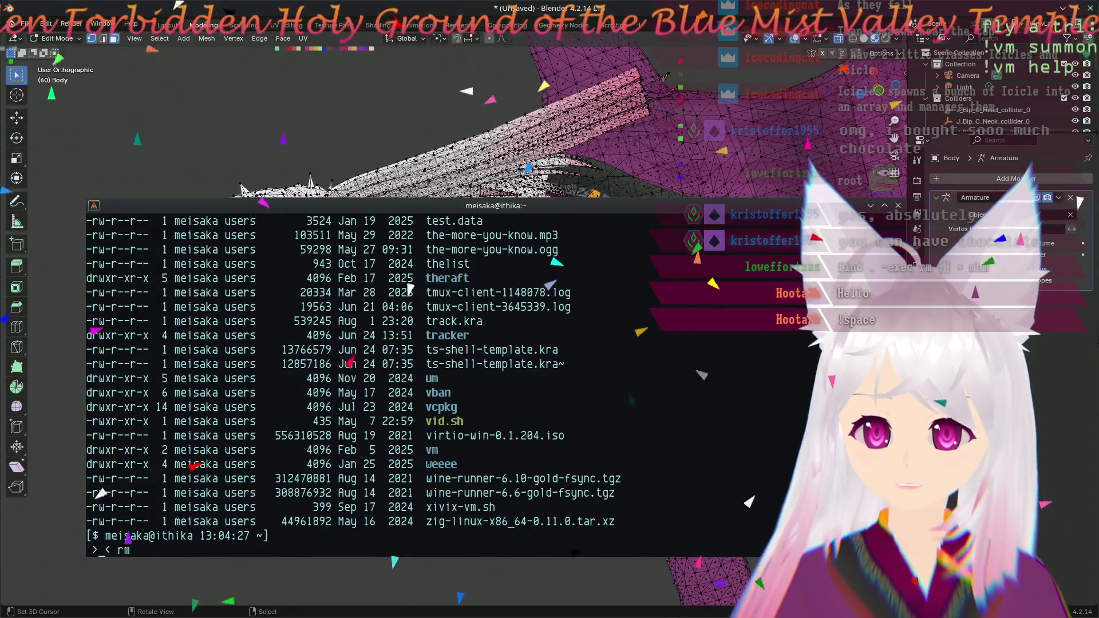
scroll(604, 326, "up", 10)
scroll(604, 326, "up", 10)
scroll(603, 326, "up", 10)
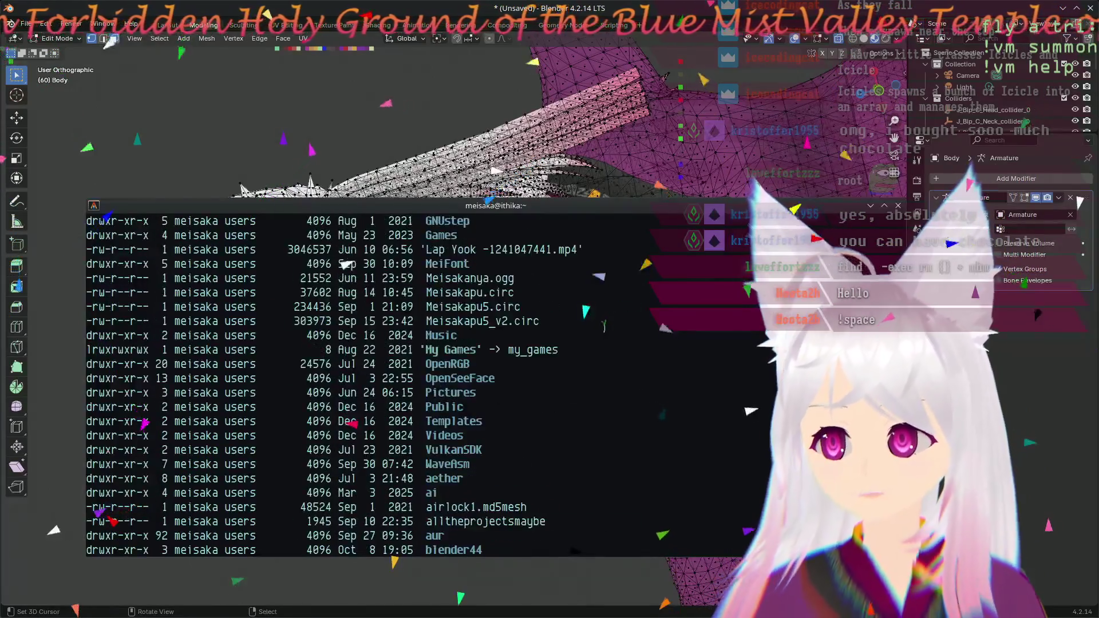
scroll(603, 326, "up", 5)
scroll(603, 326, "up", 3)
scroll(603, 326, "down", 2)
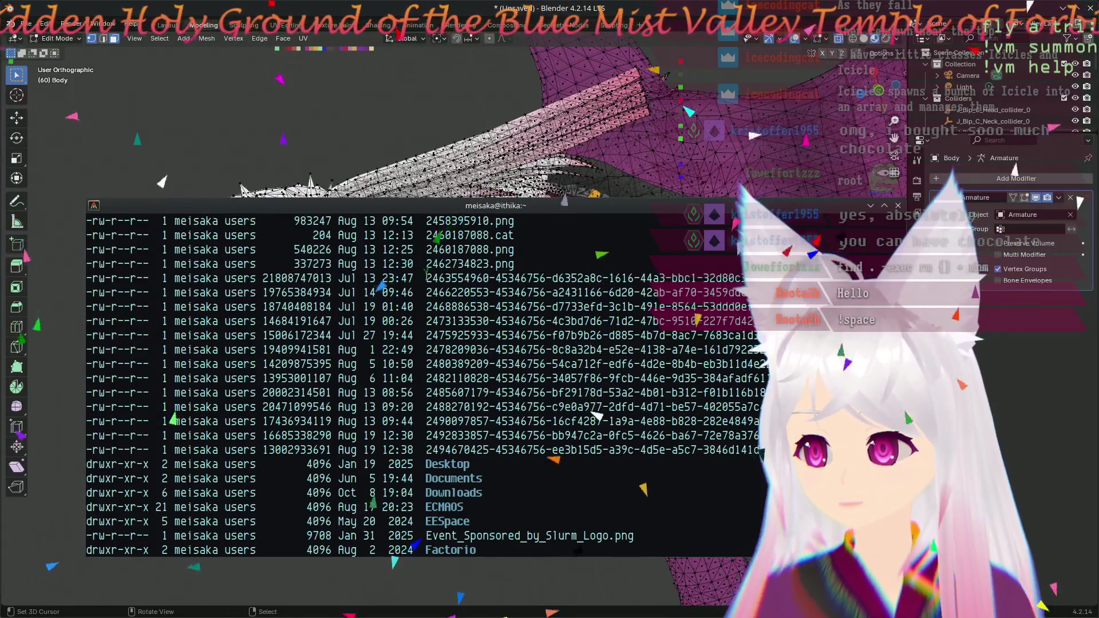
double_click(435, 278)
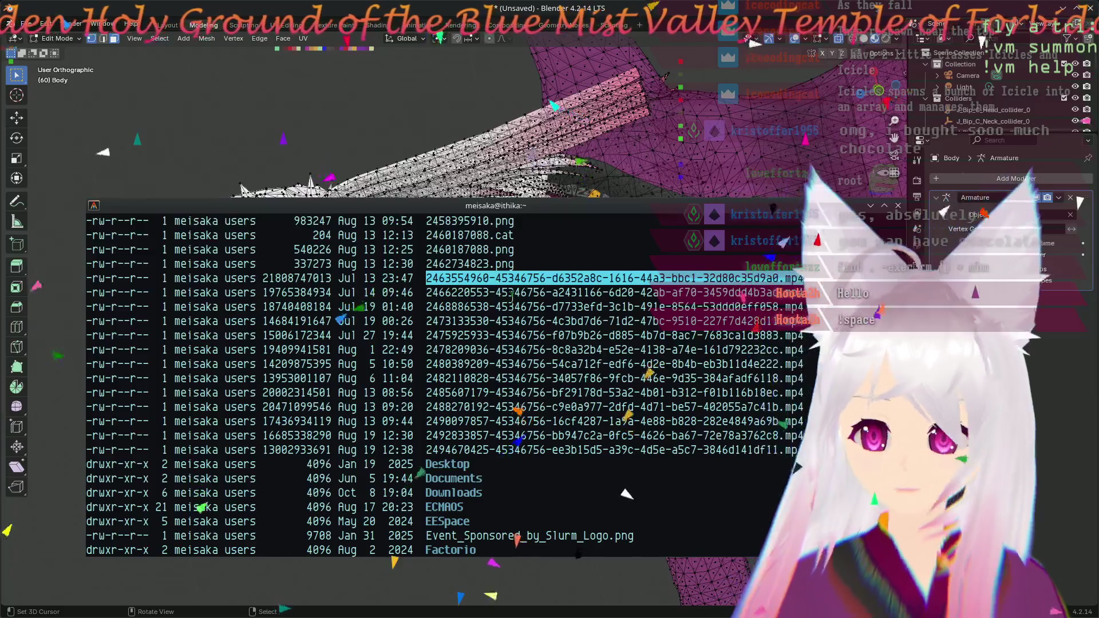
type("rmf")
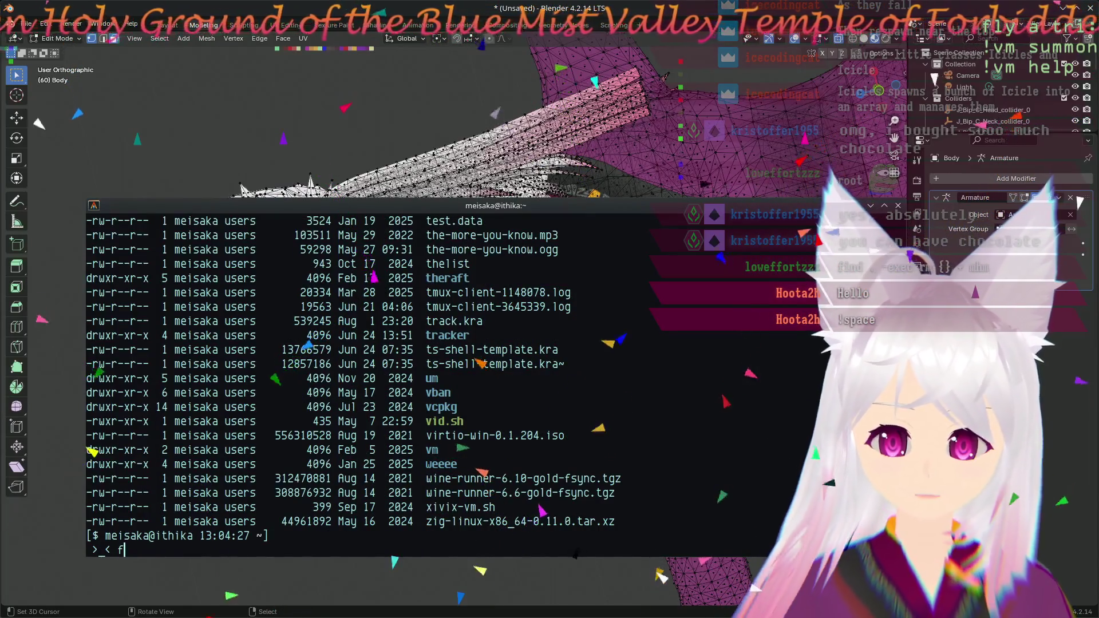
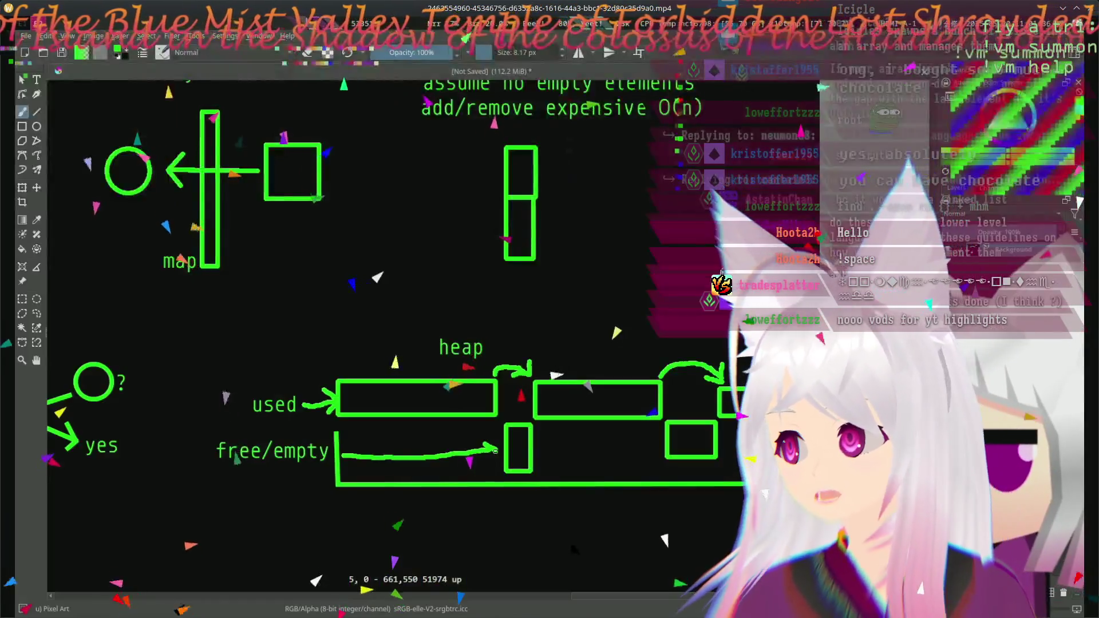
- Close the running preview and list the mp4 recordings with ls *.mp4
key("q")
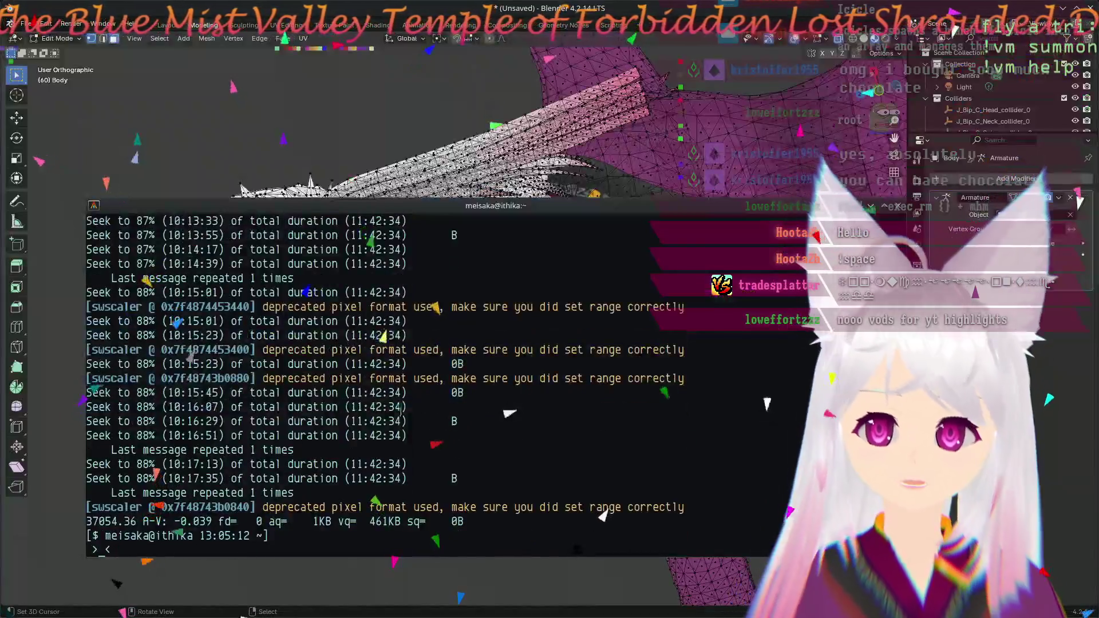
key("Up")
key("Return")
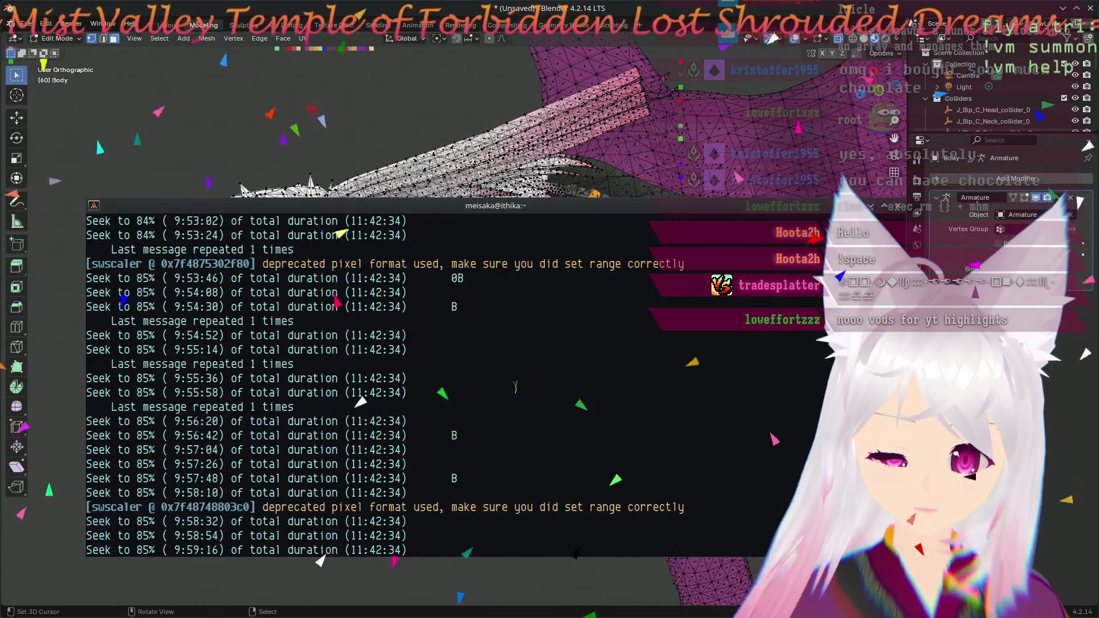
type("qls")
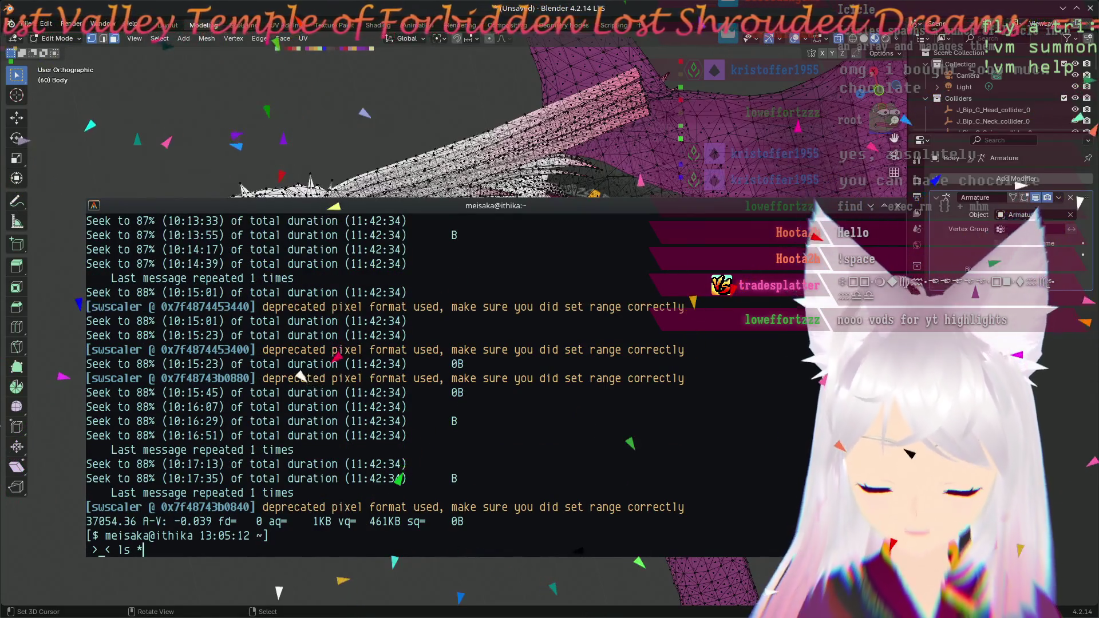
type("4")
key("Return")
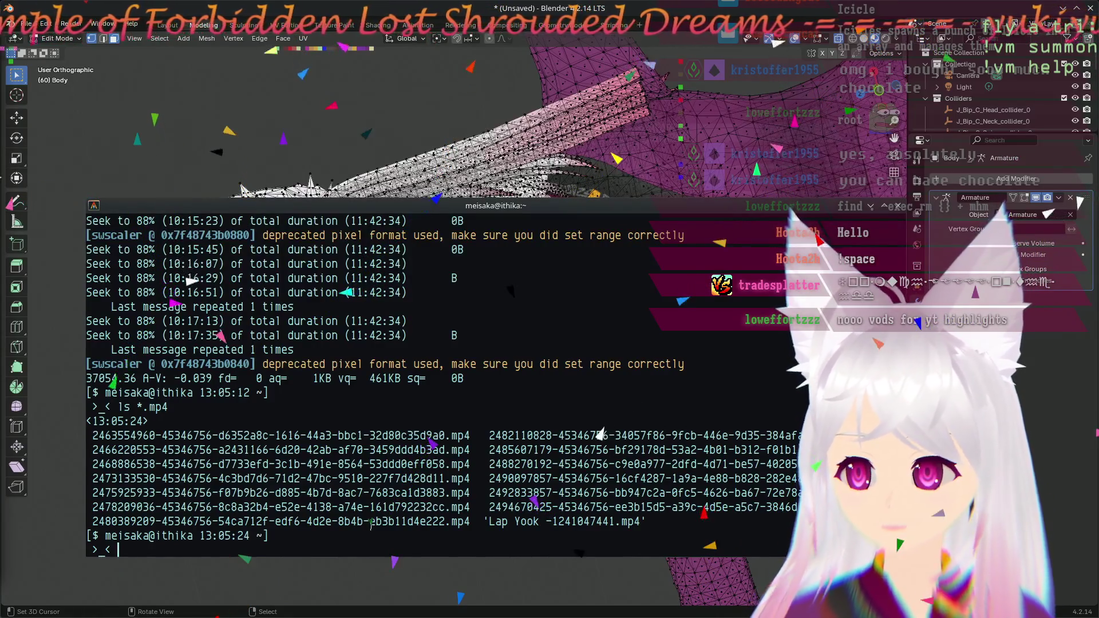
key("Up")
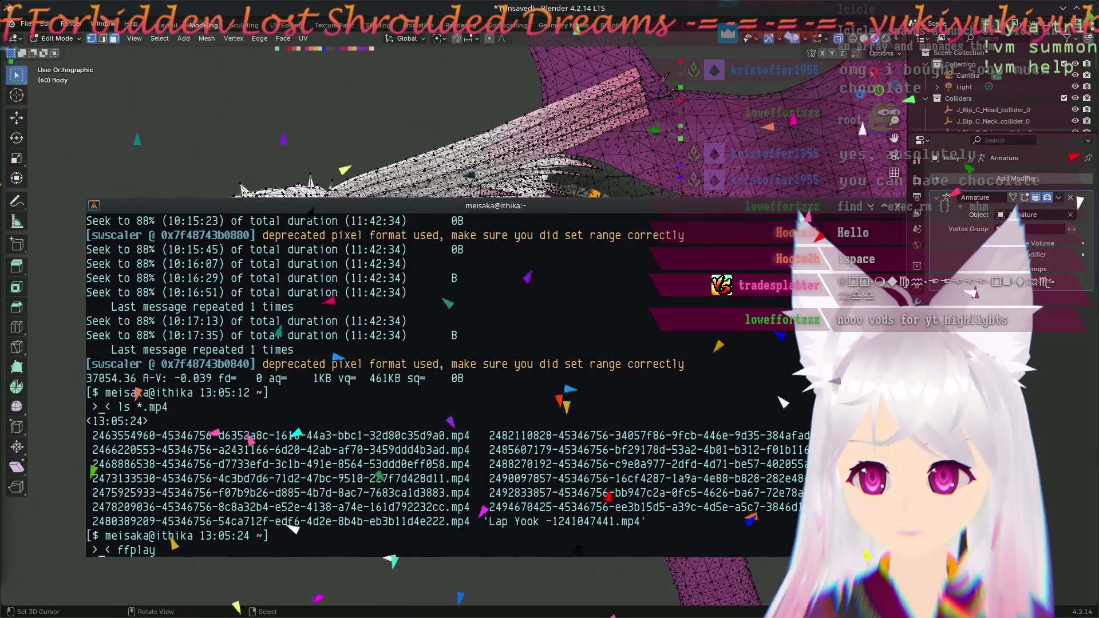
double_click(118, 449)
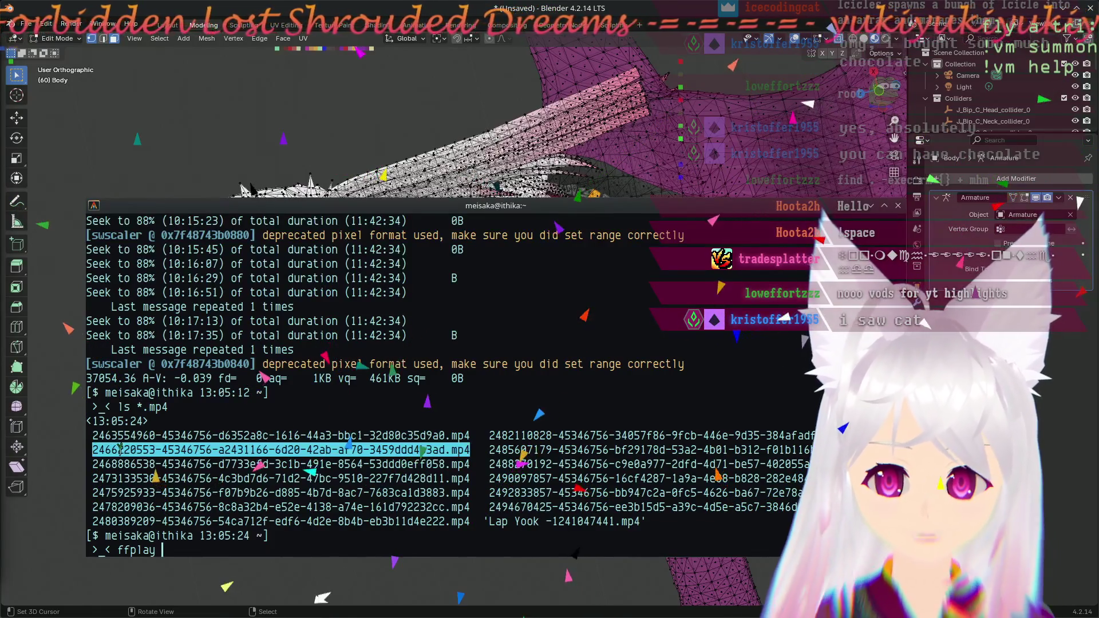
middle_click(278, 503)
key("Return")
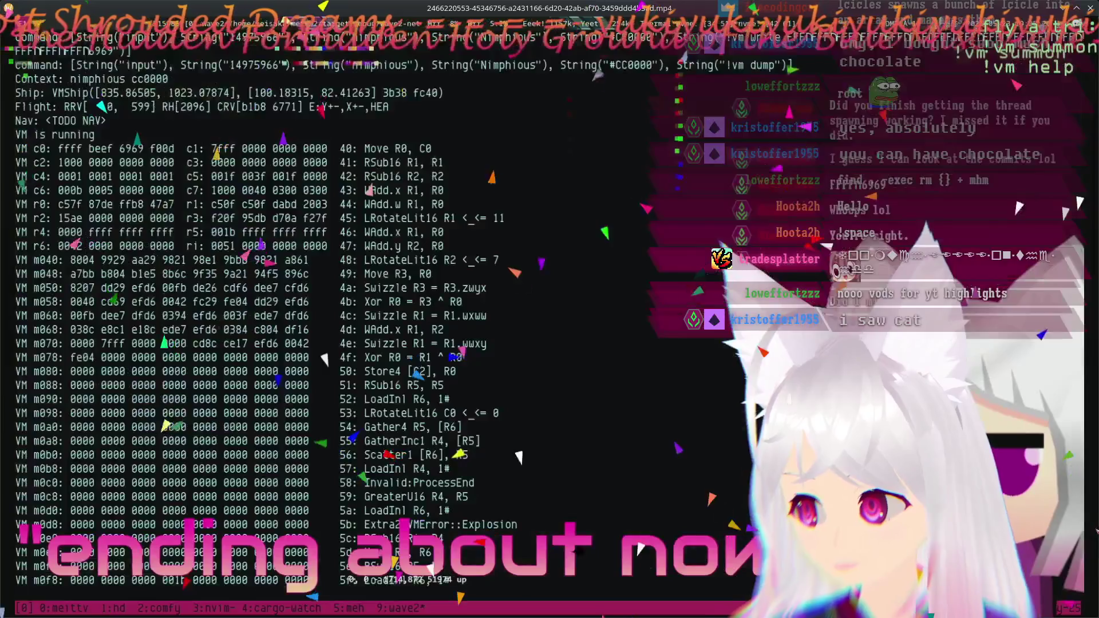
key("q")
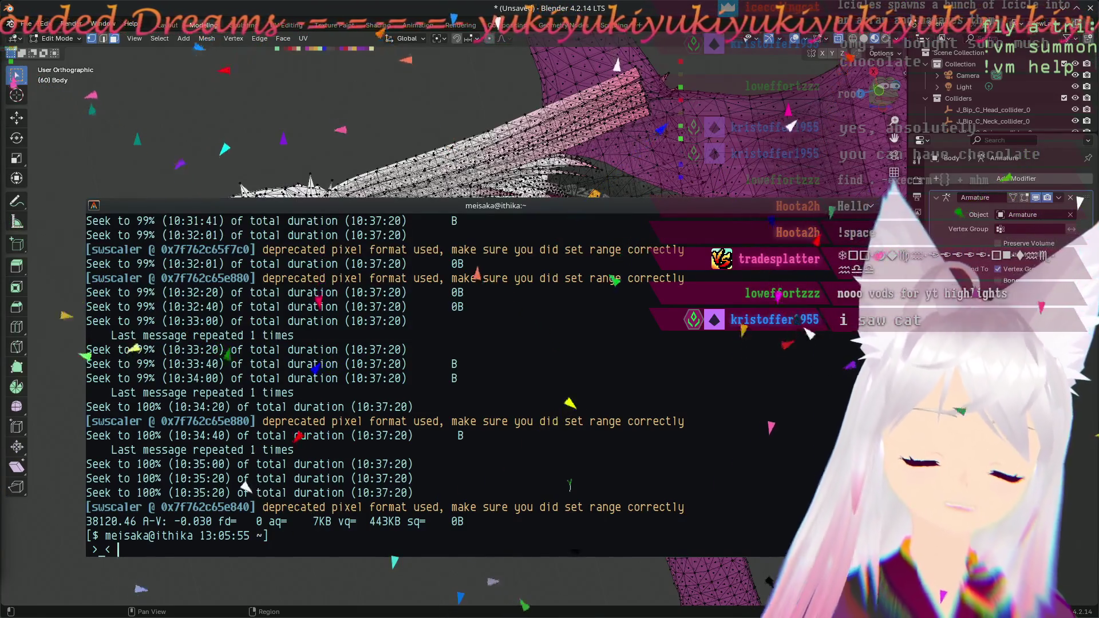
key("Up")
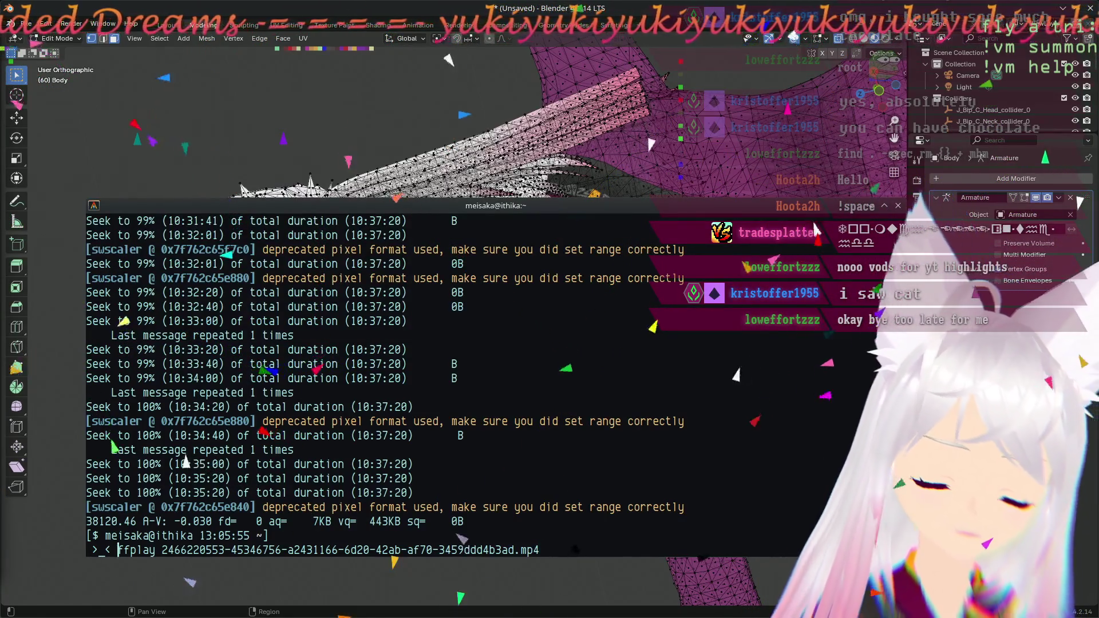
key("ctrl+a")
key("Delete")
key("Delete")
key("Delete")
type("rm")
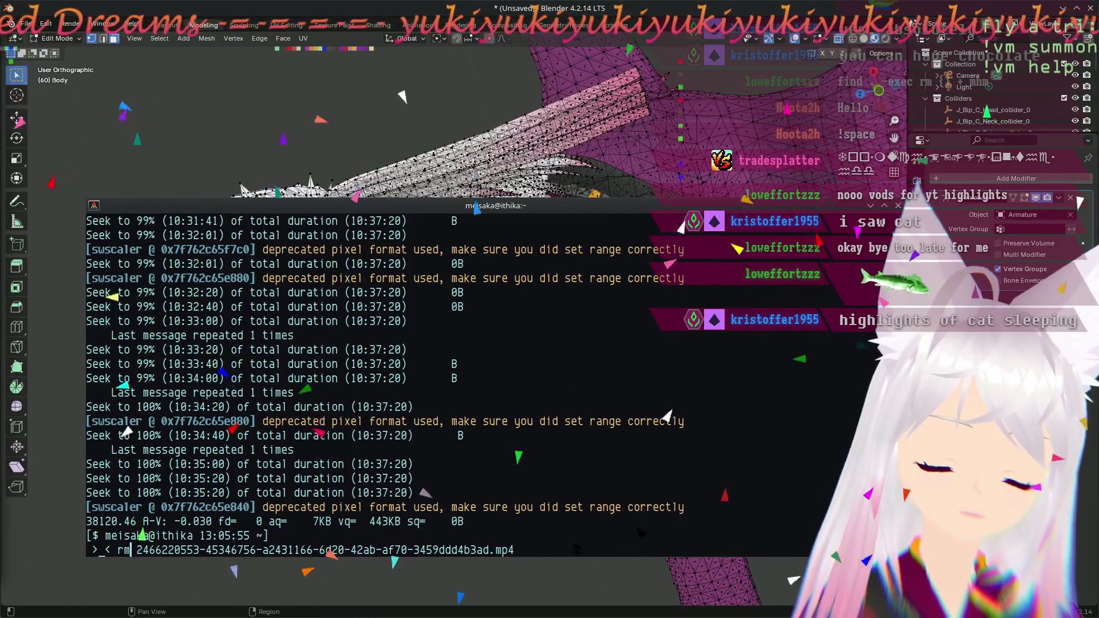
key("Return")
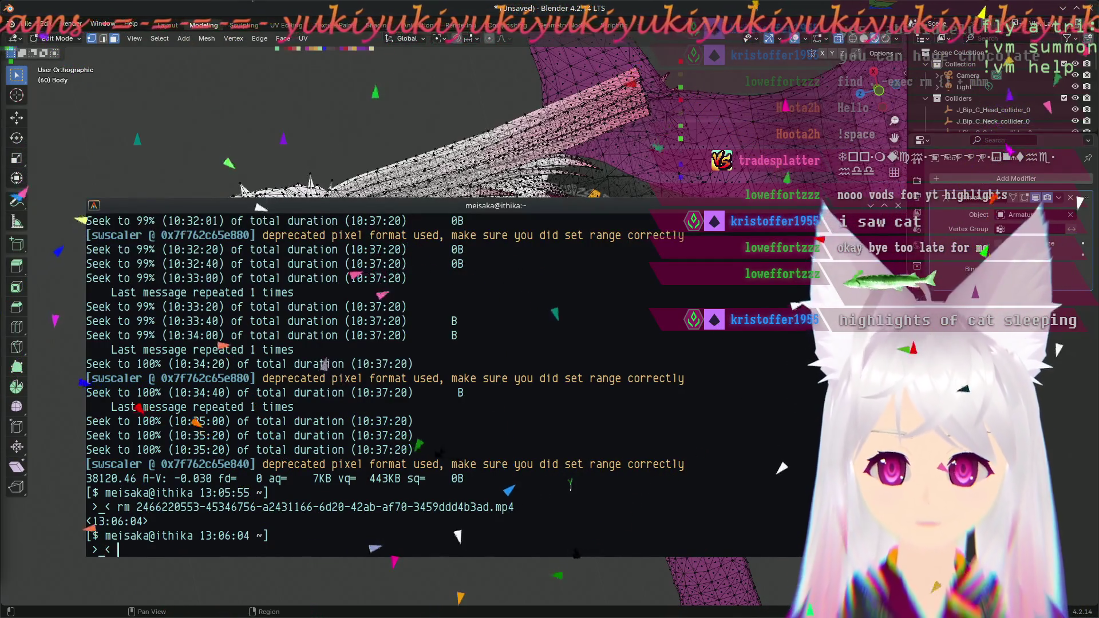
type("df -h")
- Check disk usage with df -h, showing / at 98% used with 19G free
key("Return")
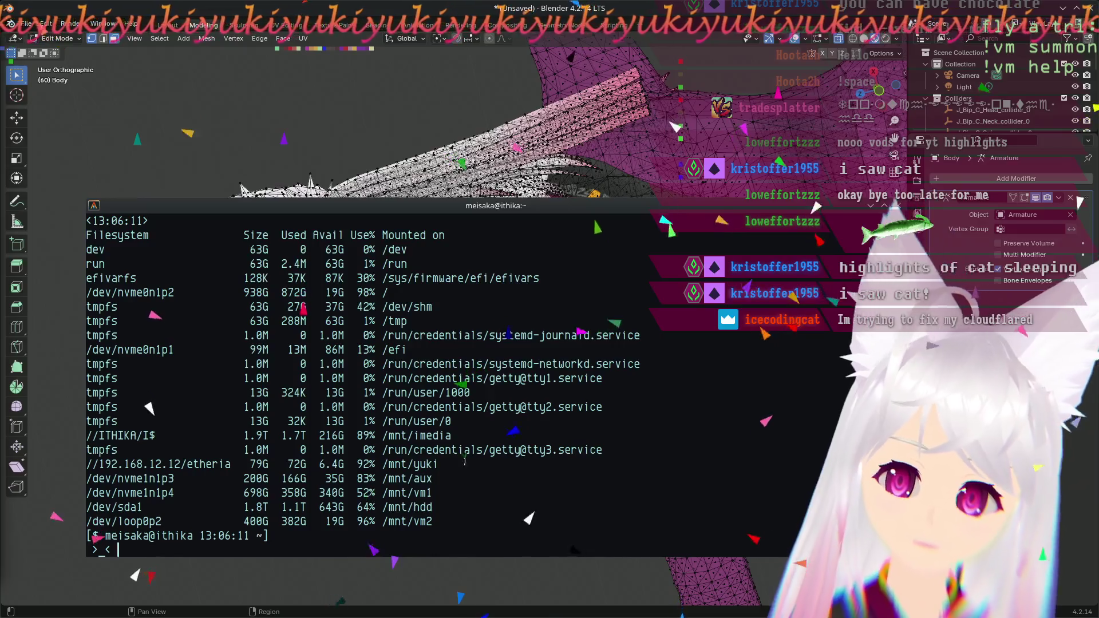
scroll(539, 423, "up", 2)
scroll(541, 435, "up", 6)
scroll(544, 452, "up", 5)
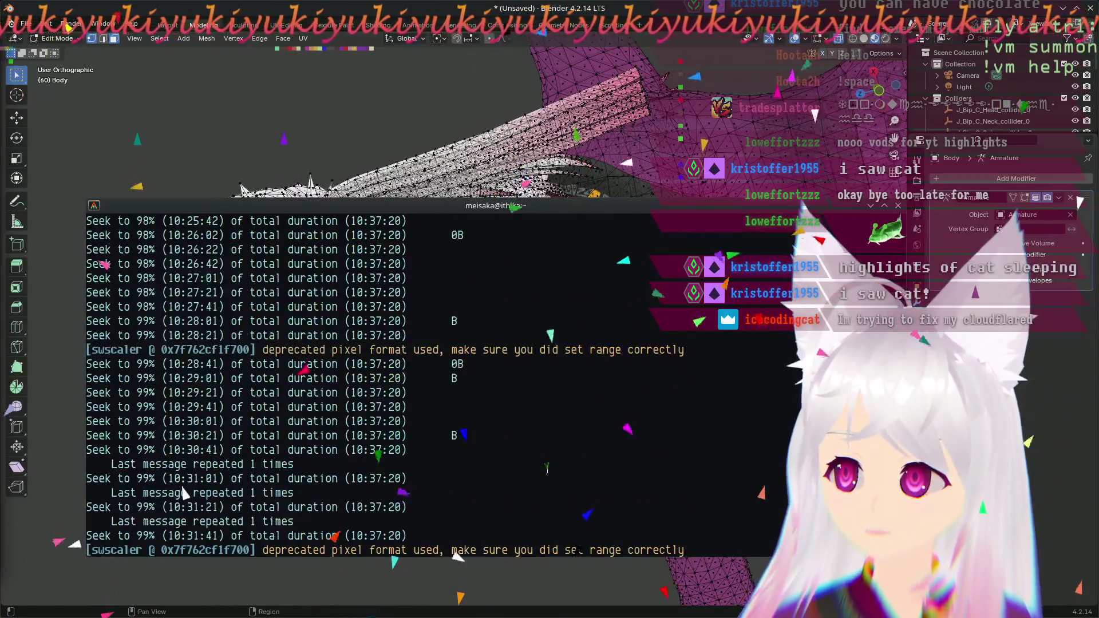
scroll(546, 468, "up", 5)
scroll(546, 468, "up", 8)
scroll(544, 467, "up", 8)
scroll(540, 467, "up", 5)
scroll(538, 467, "up", 5)
scroll(539, 466, "up", 6)
scroll(539, 468, "up", 5)
scroll(540, 472, "down", 5)
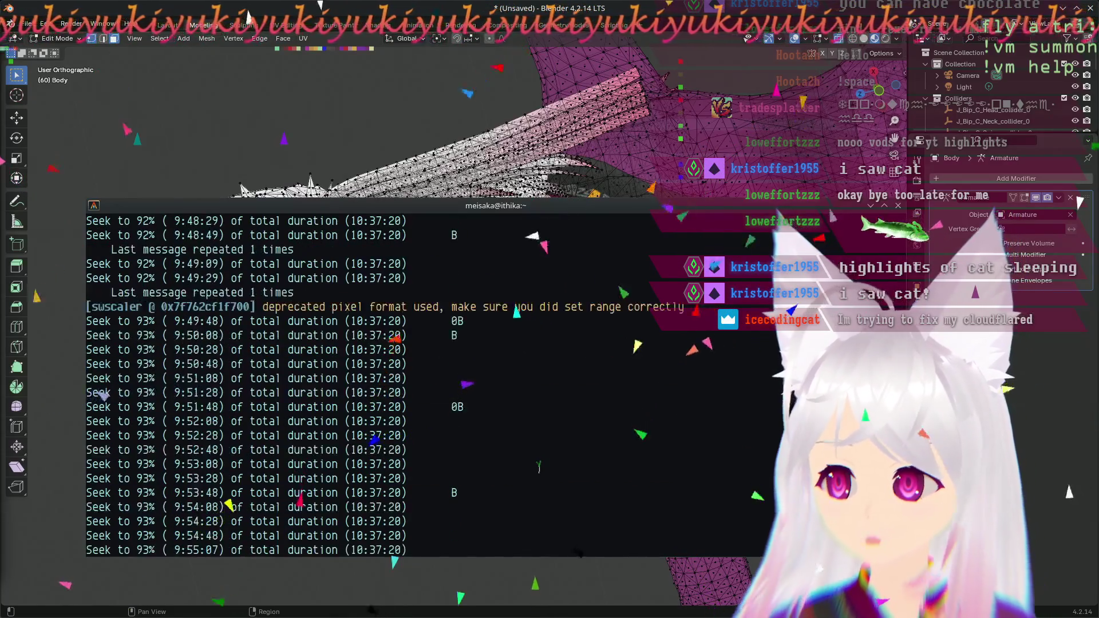
scroll(541, 476, "down", 14)
scroll(541, 476, "down", 7)
scroll(542, 476, "down", 10)
scroll(541, 477, "down", 7)
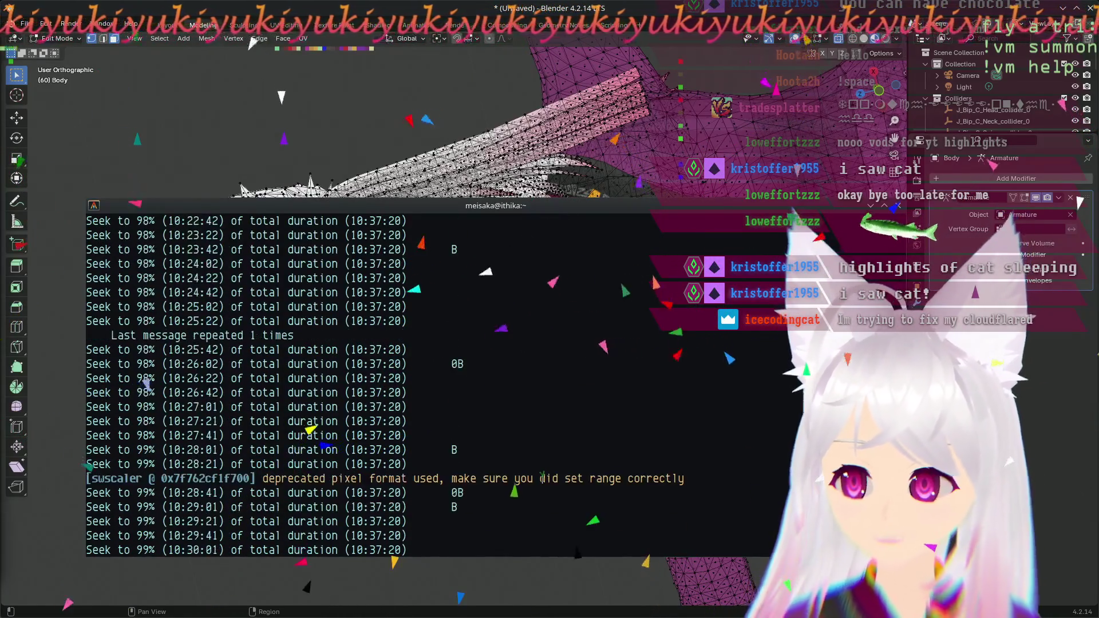
scroll(542, 478, "down", 10)
key("Return")
type("df -h")
key("Return")
key("Up")
key("Return")
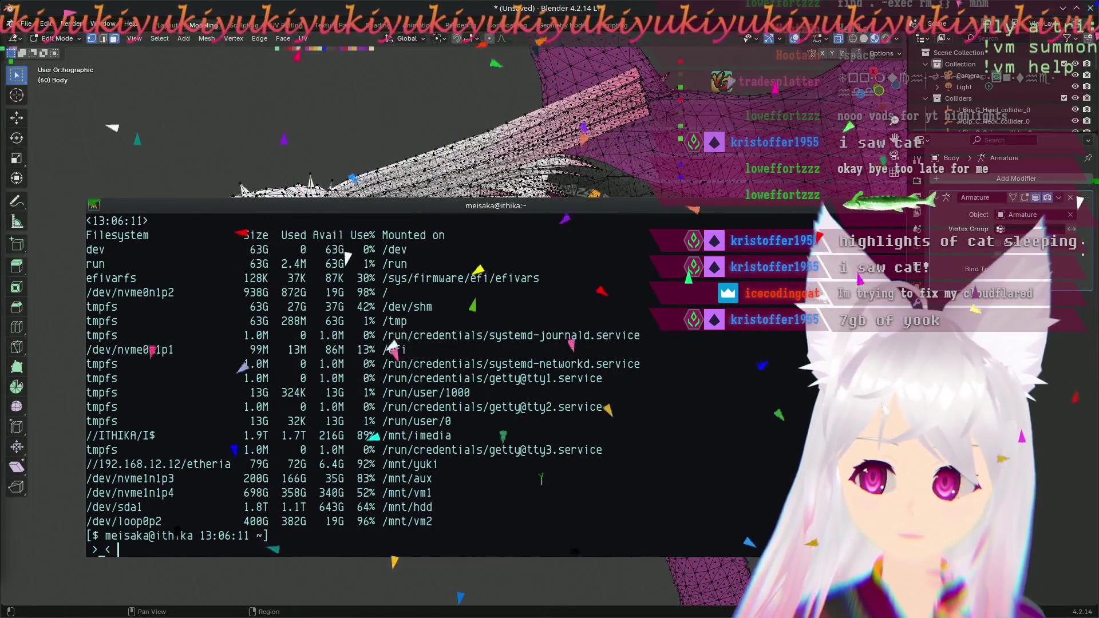
scroll(542, 478, "up", 5)
scroll(542, 479, "up", 3)
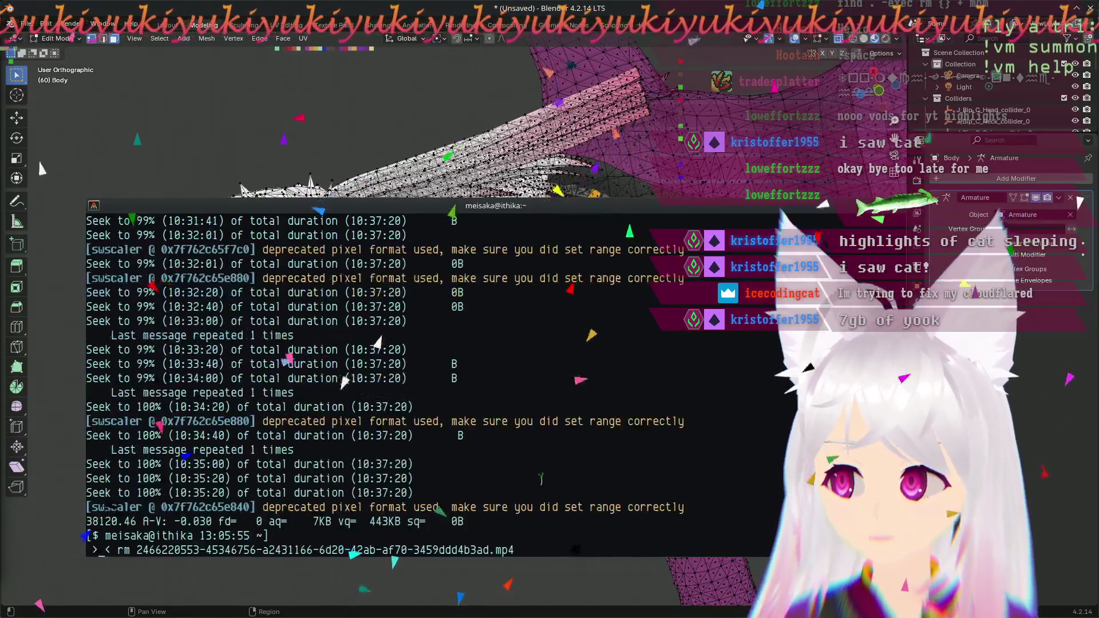
scroll(541, 478, "down", 8)
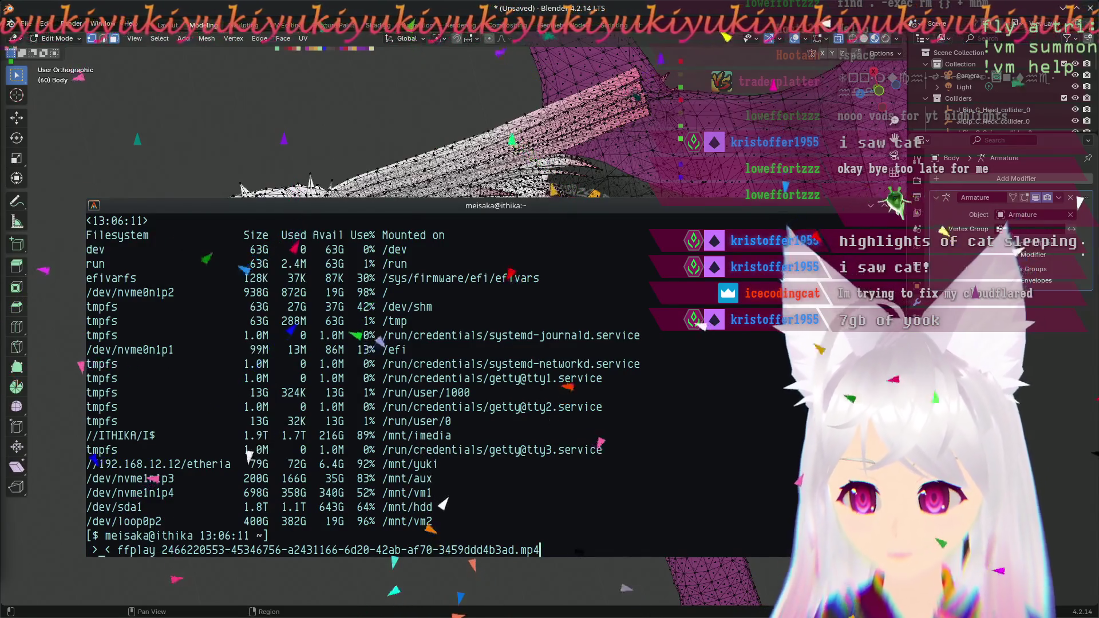
- List the remaining mp4 recordings with ls *.mp4
key("ctrl+u")
type("ls *.mp4")
key("Return")
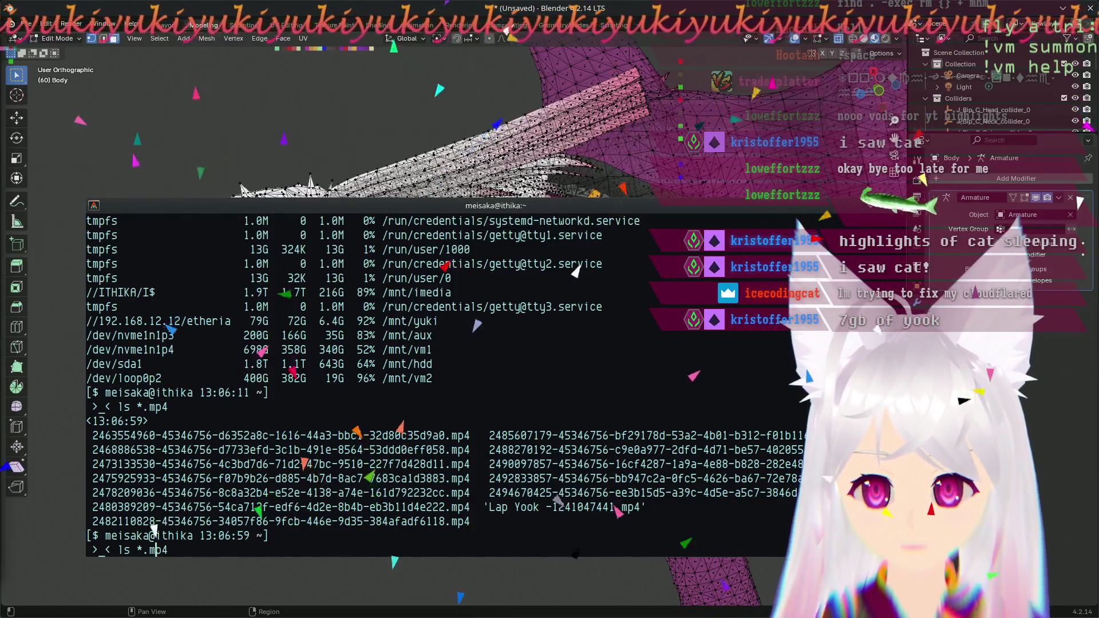
key("Return")
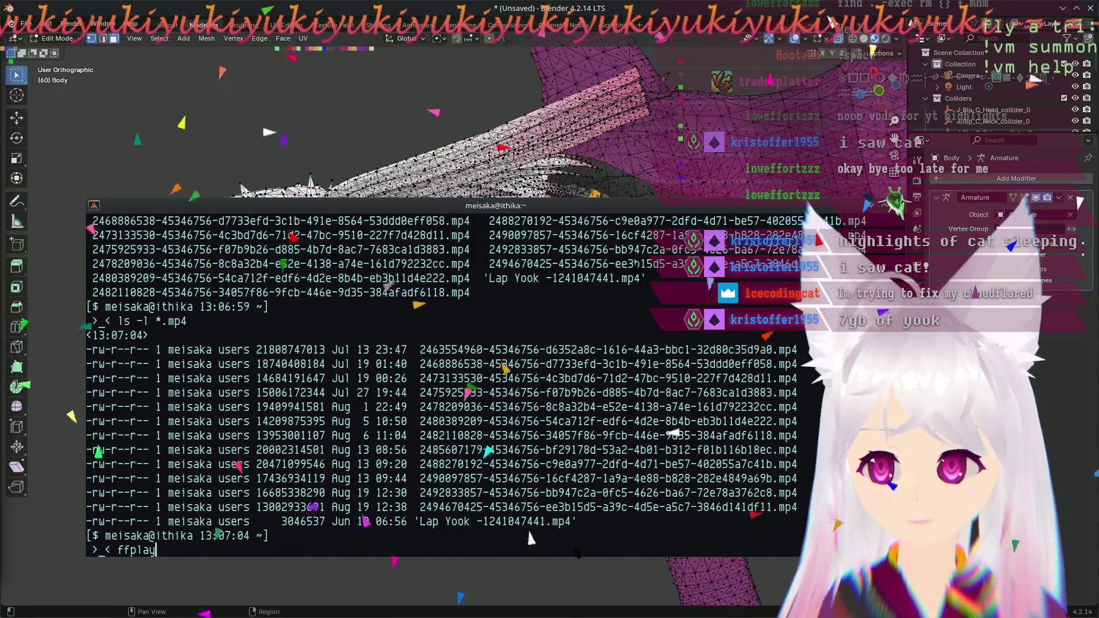
double_click(559, 364)
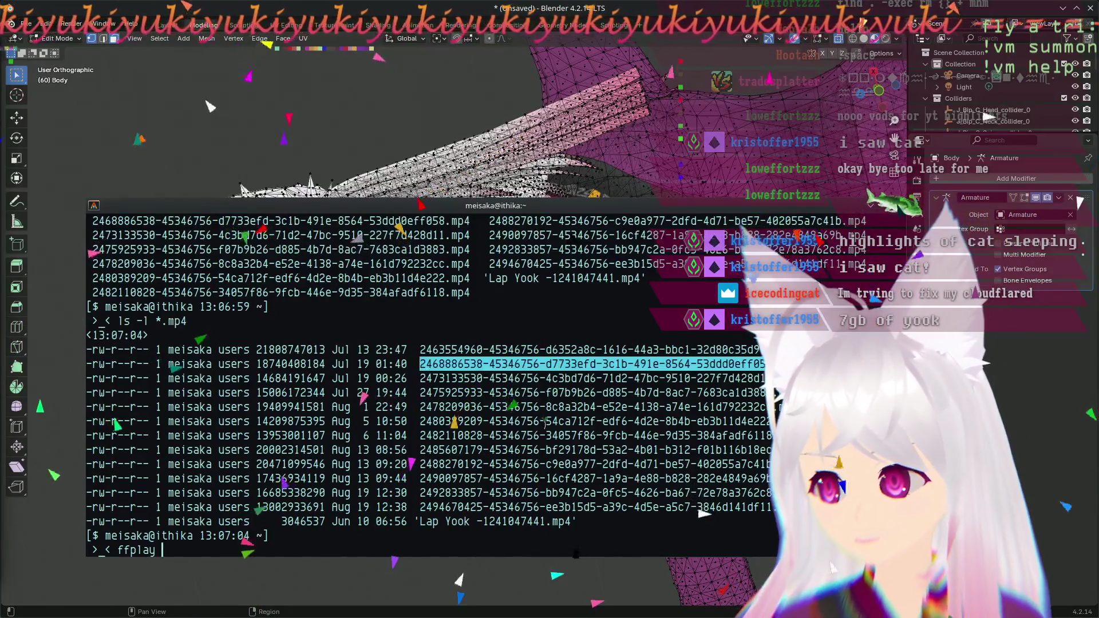
key("ctrl+u")
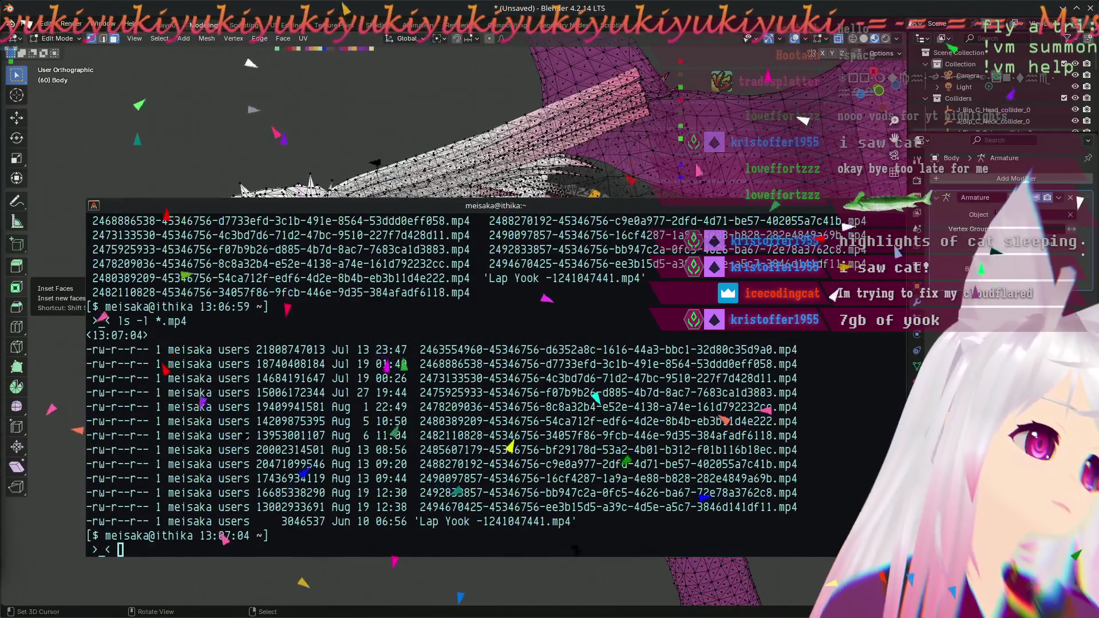
key("ctrl+alt+t")
type("ffplay")
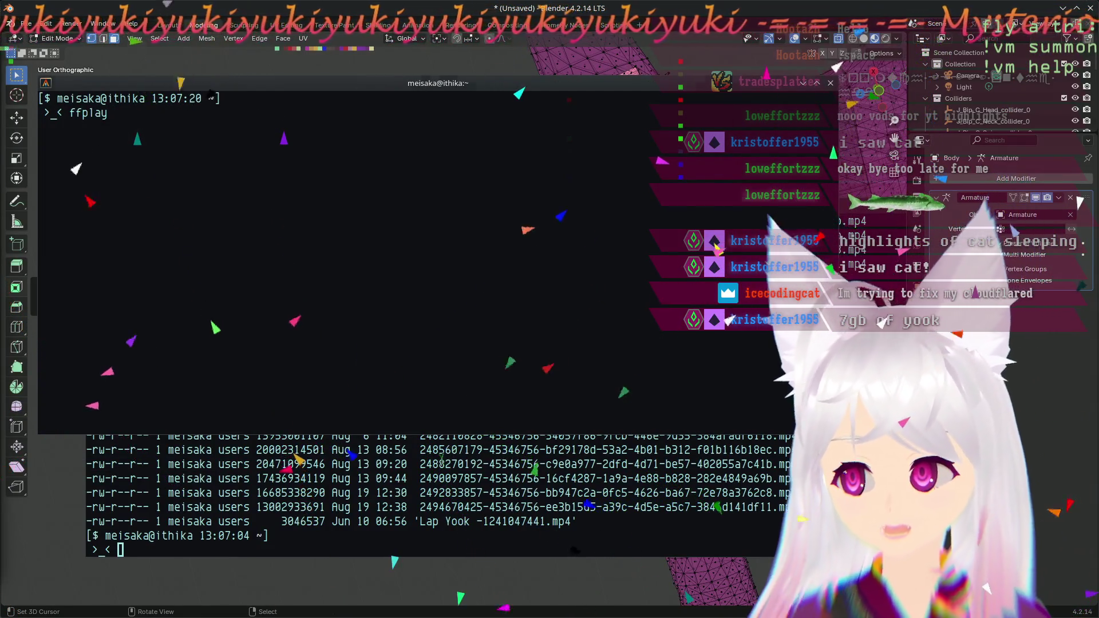
left_click(441, 458)
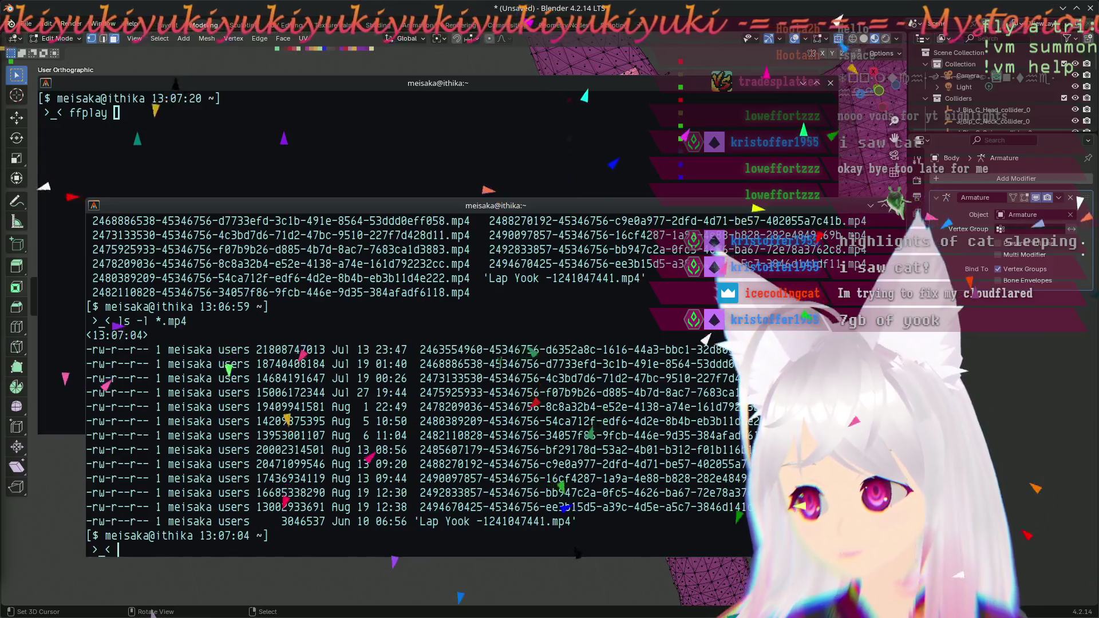
double_click(573, 364)
middle_click(292, 113)
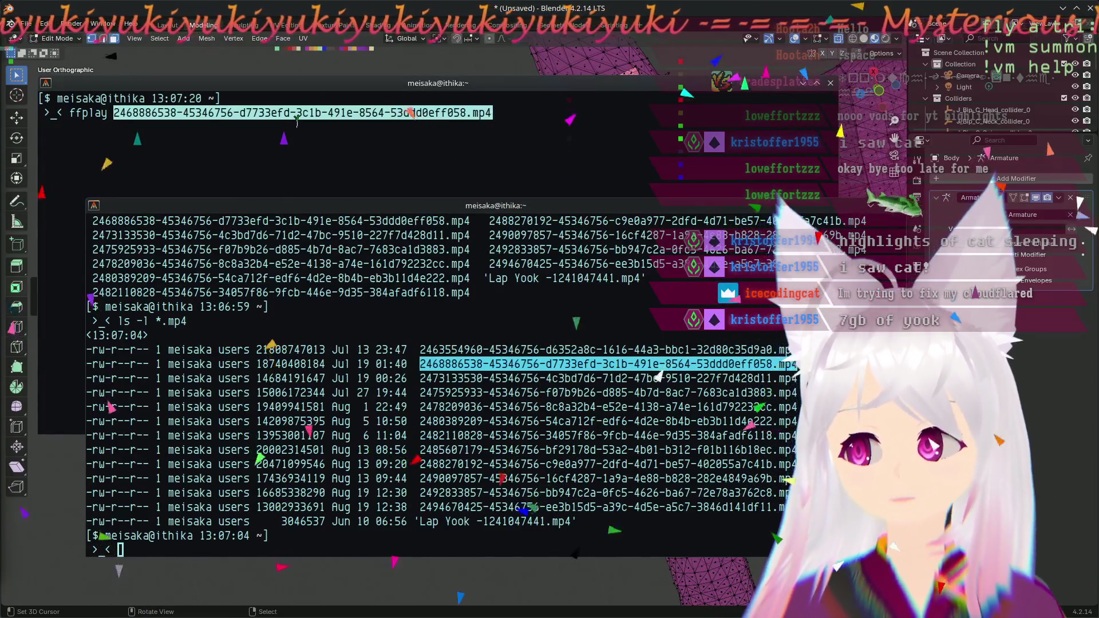
key("Return")
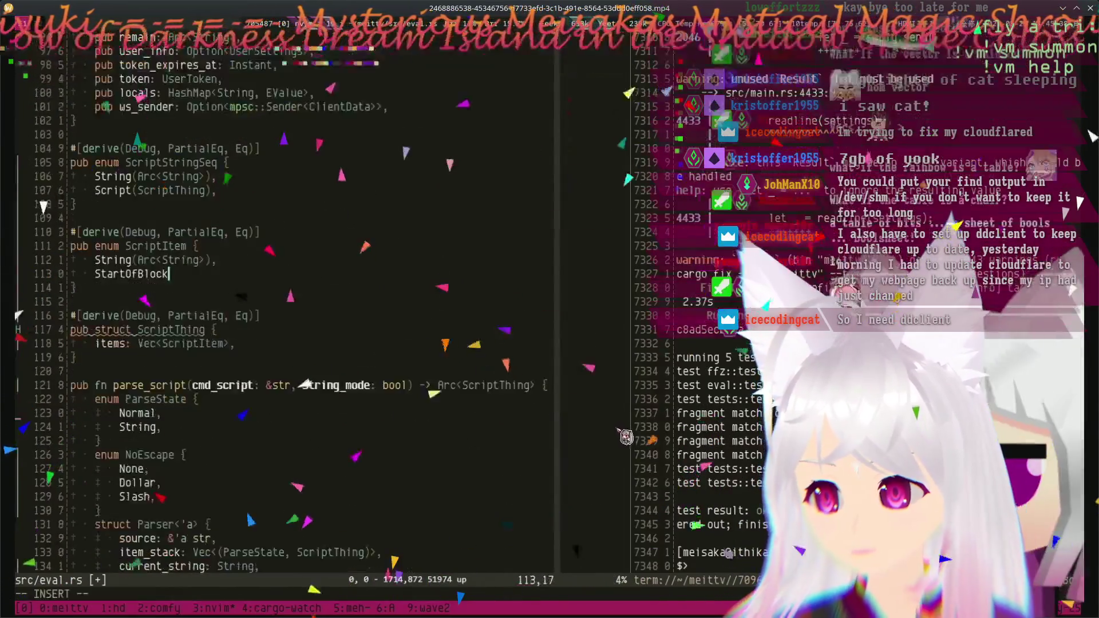
key("q")
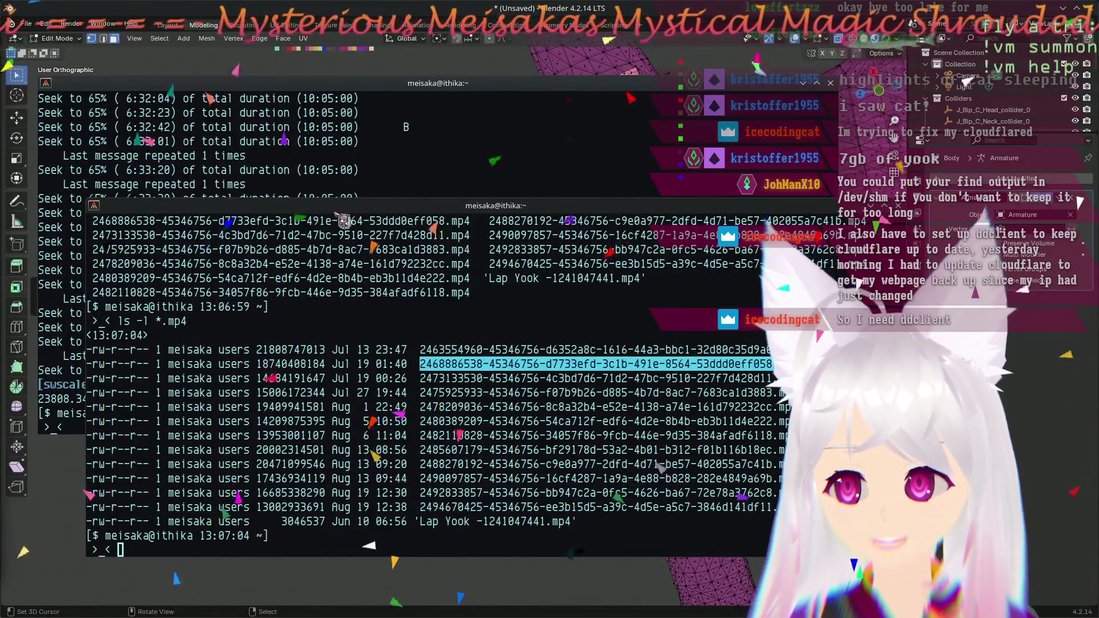
left_click(422, 165)
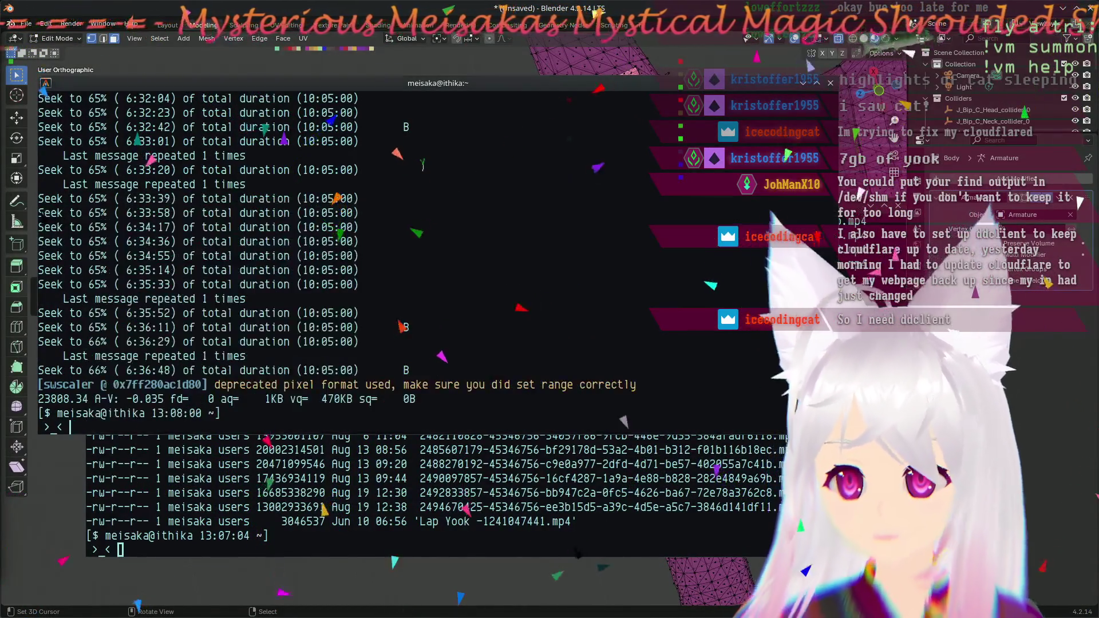
- Preview the next pasted recording with ffplay and quit it
key("ctrl+shift+v")
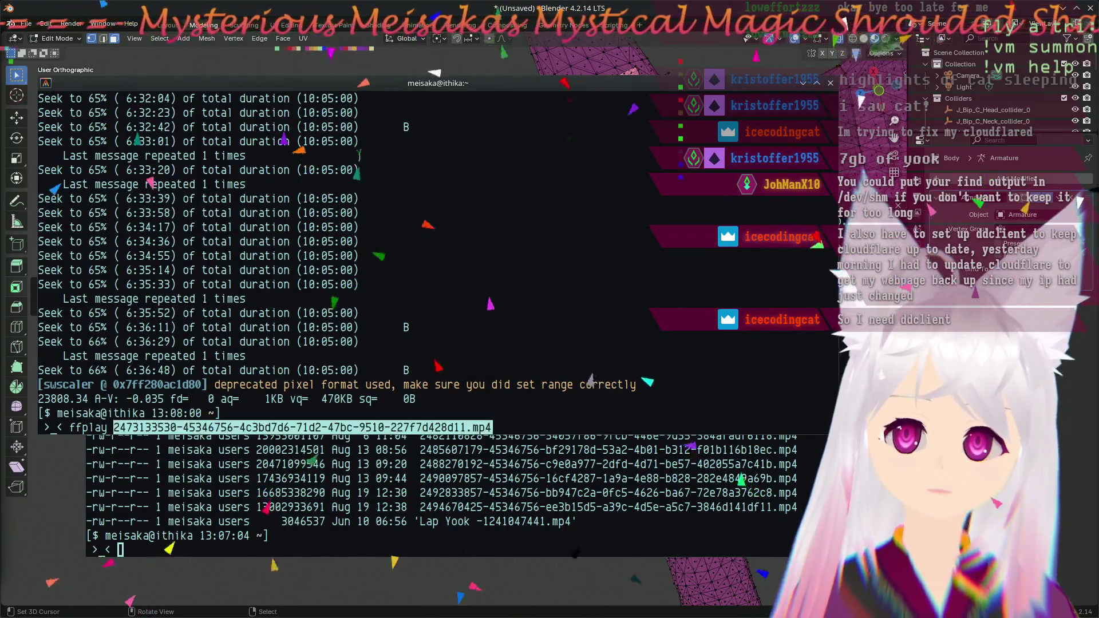
key("Return")
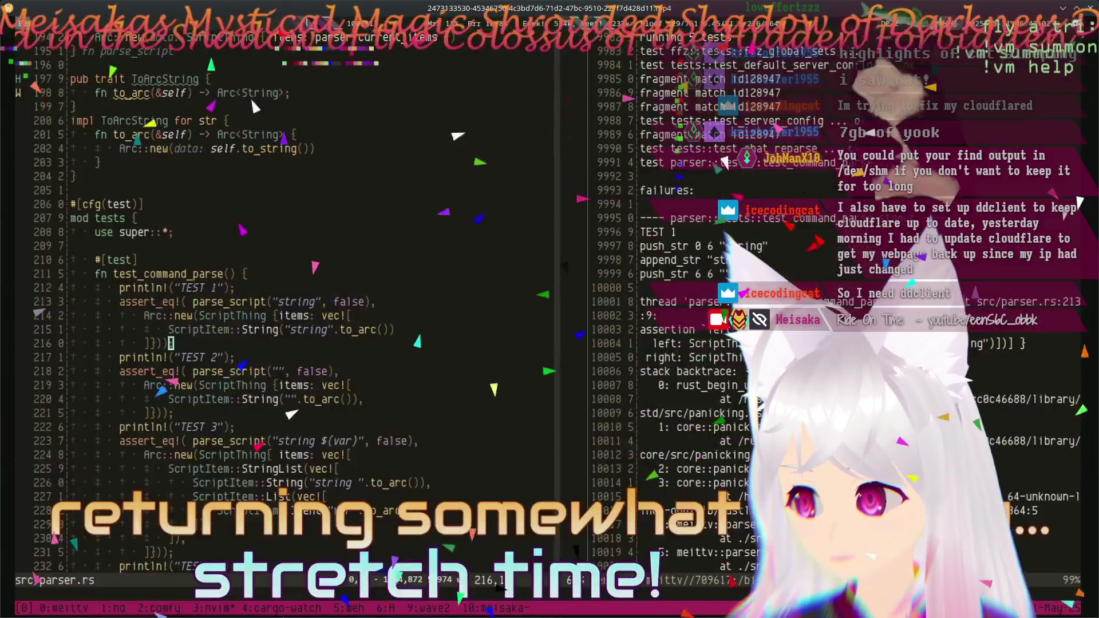
key("q")
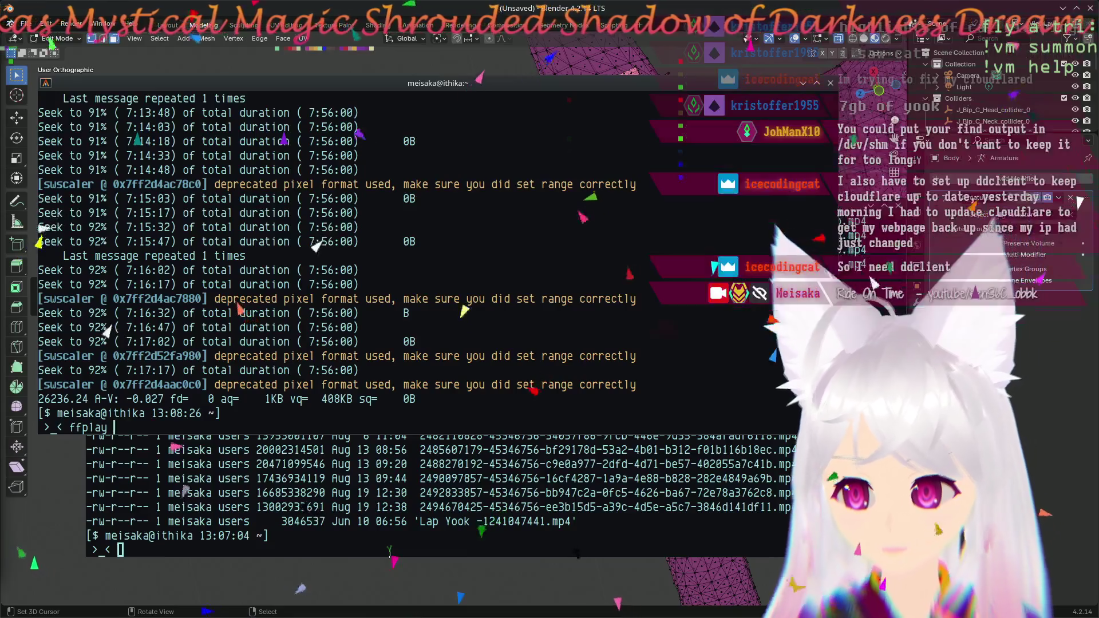
left_click(371, 557)
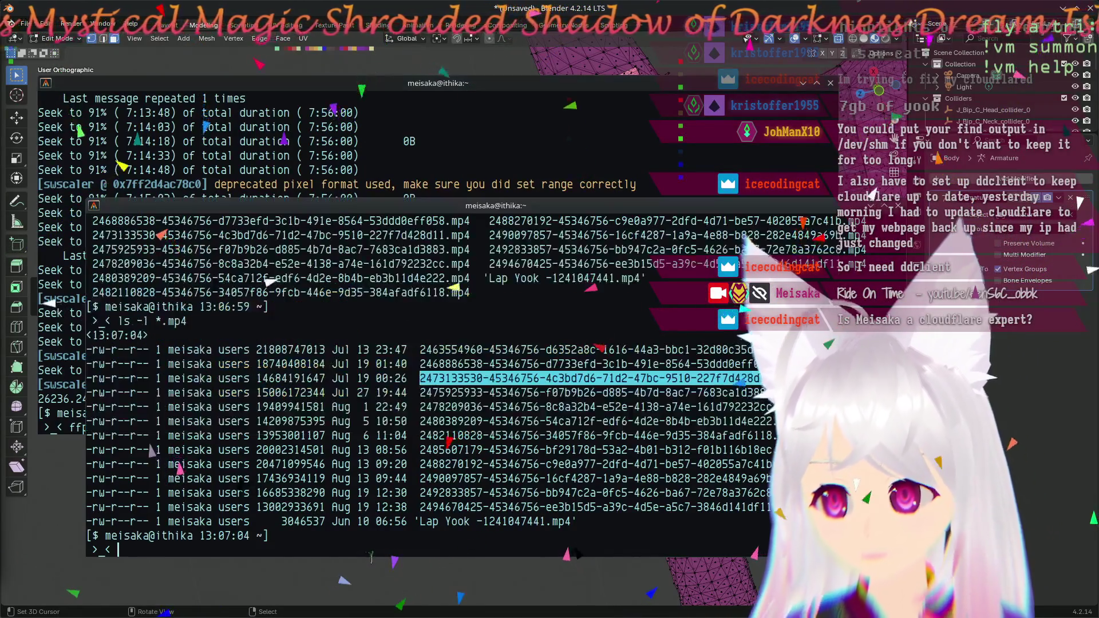
double_click(504, 391)
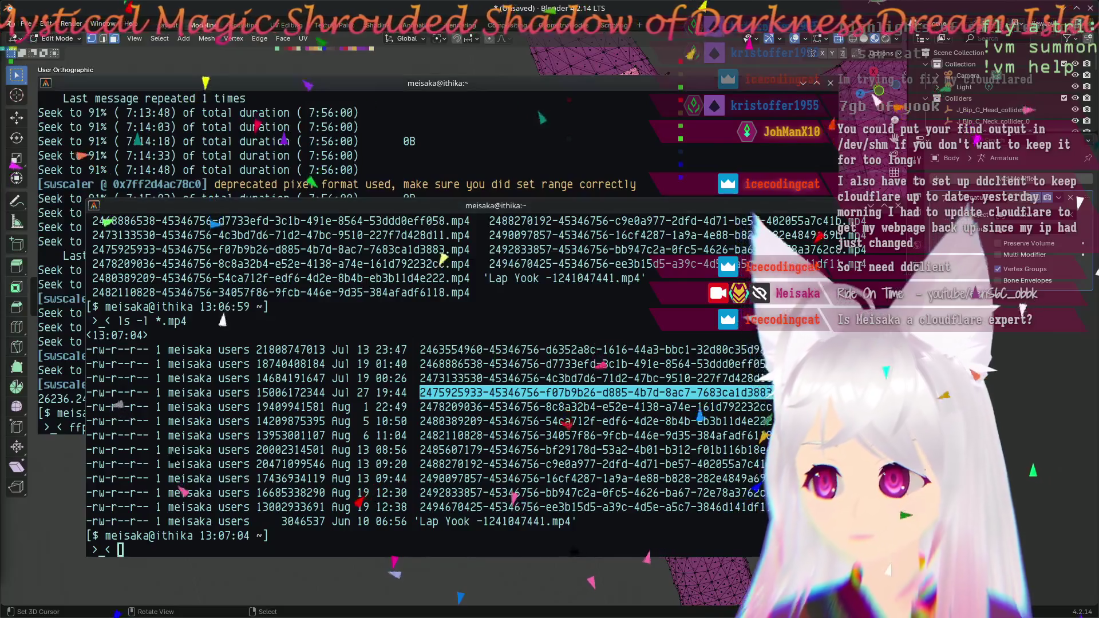
middle_click(352, 141)
key("Return")
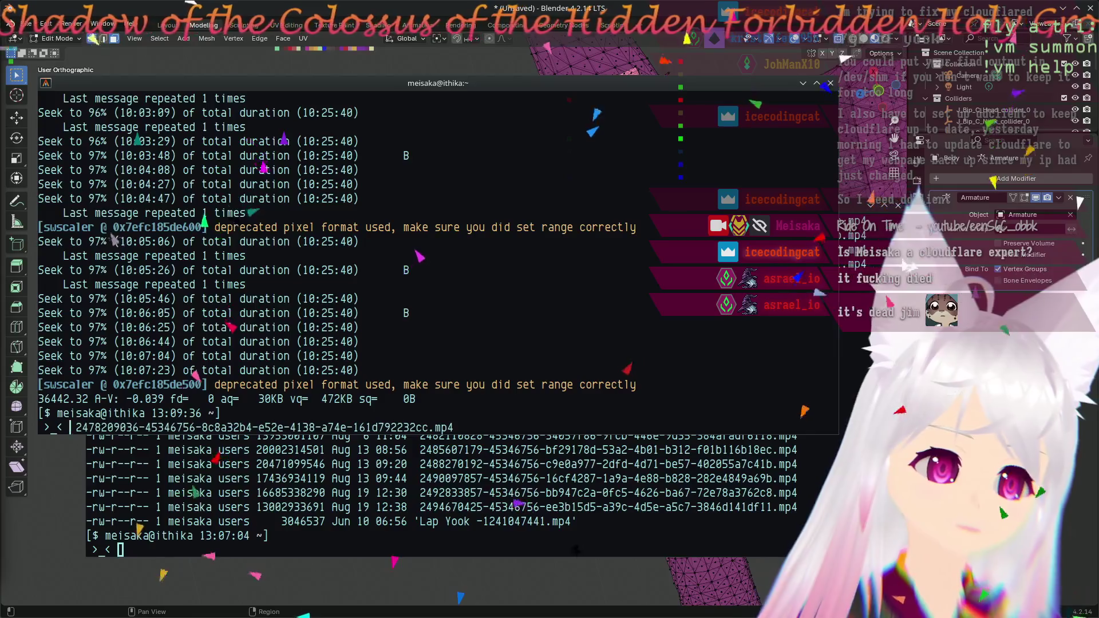
type("rm")
key("Return")
type("ffplay")
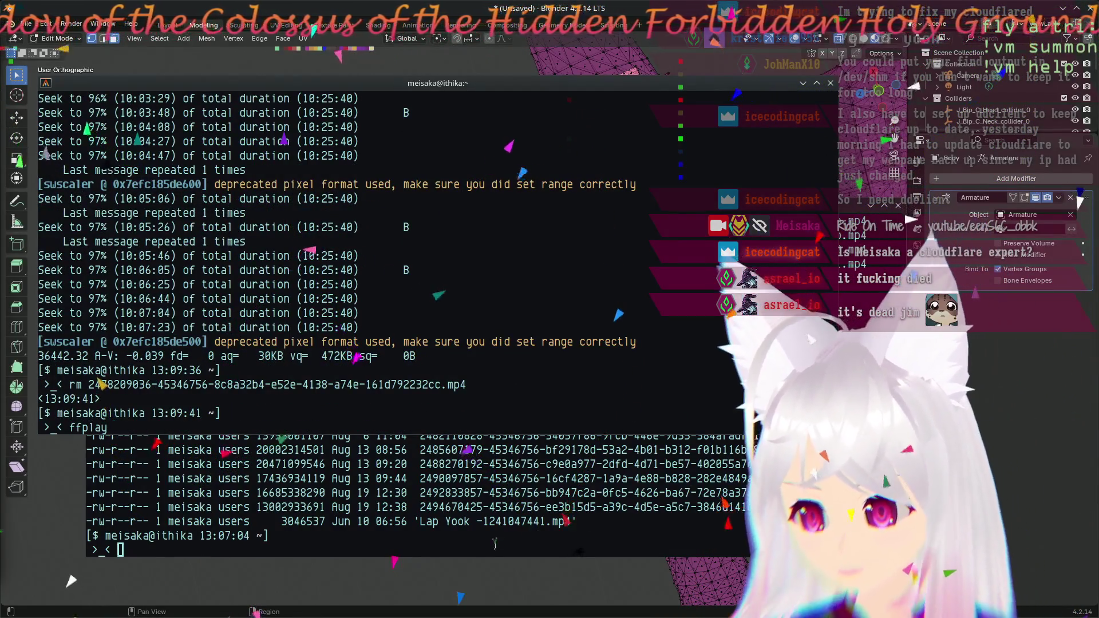
left_click(469, 553)
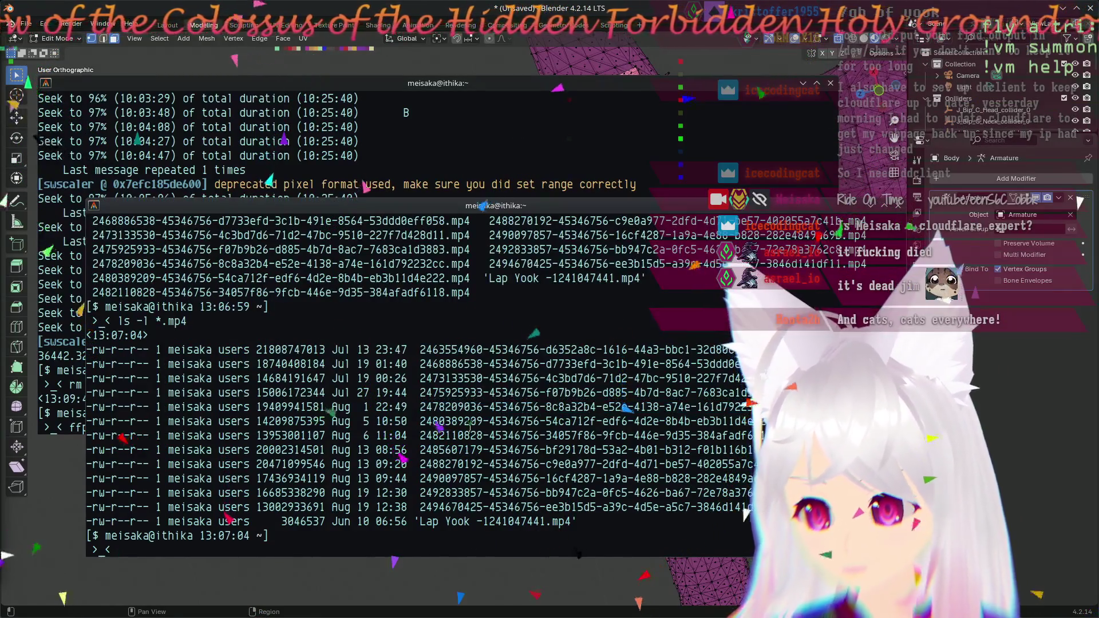
left_click(317, 113)
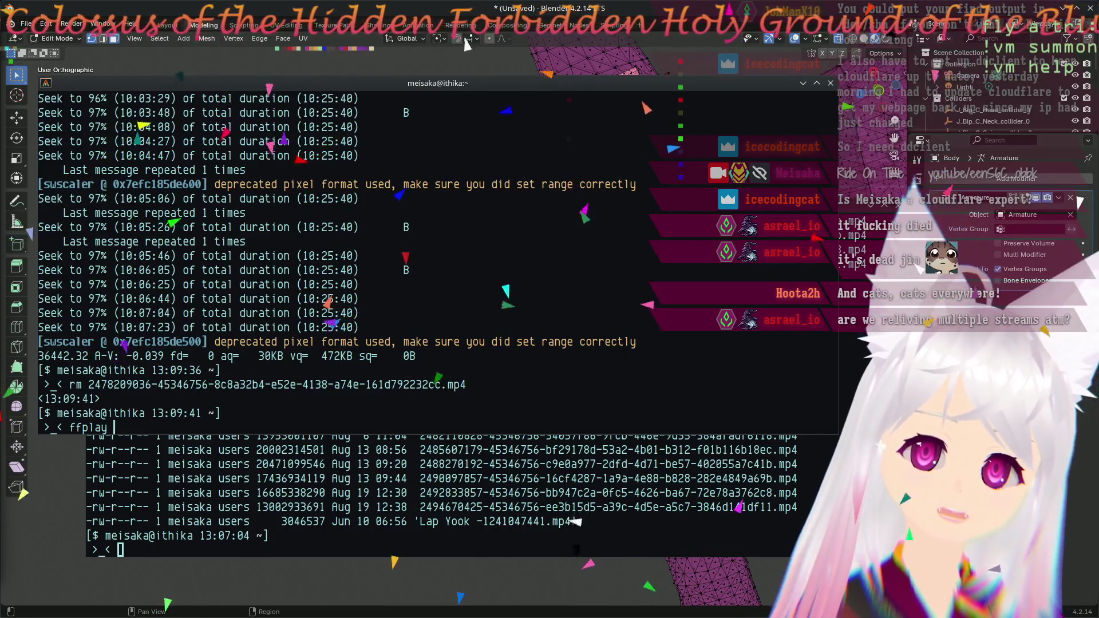
key("ctrl+shift+v")
key("Return")
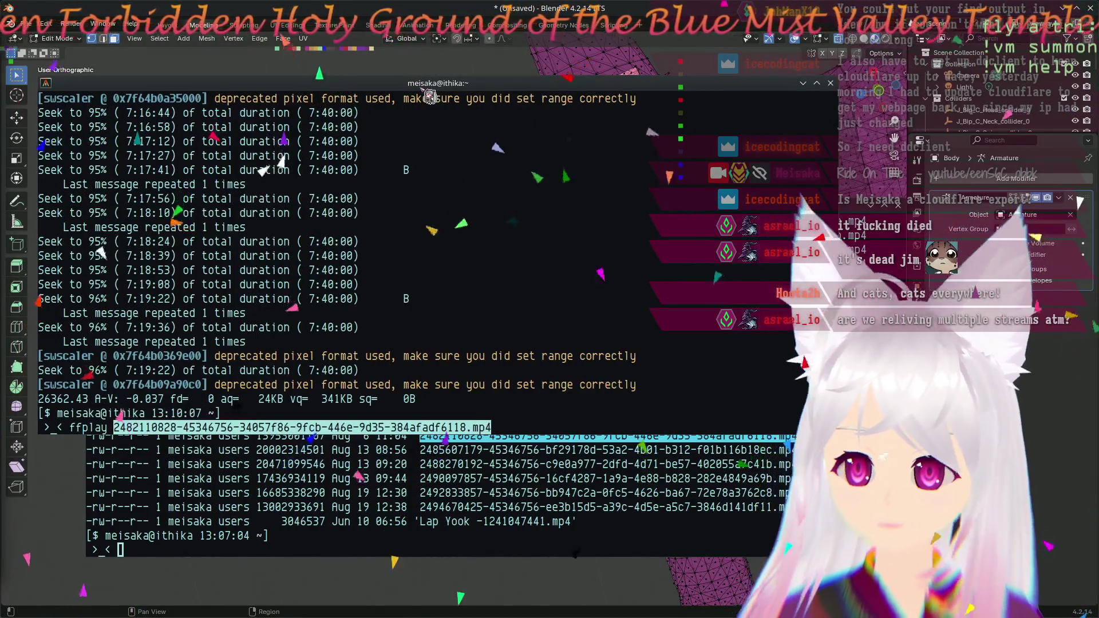
key("Return")
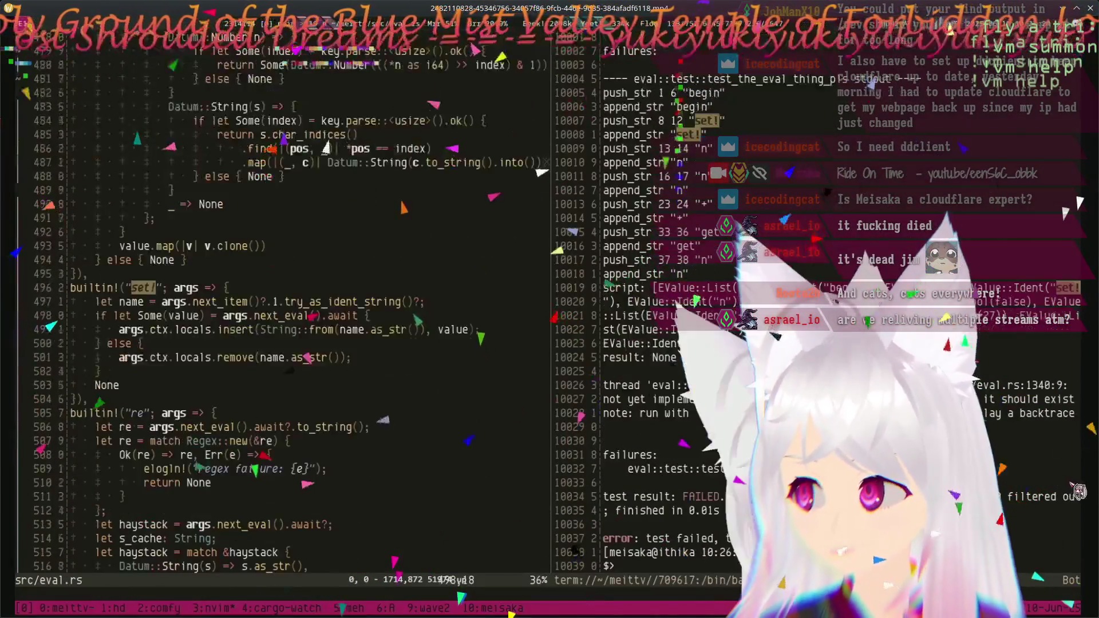
key("q")
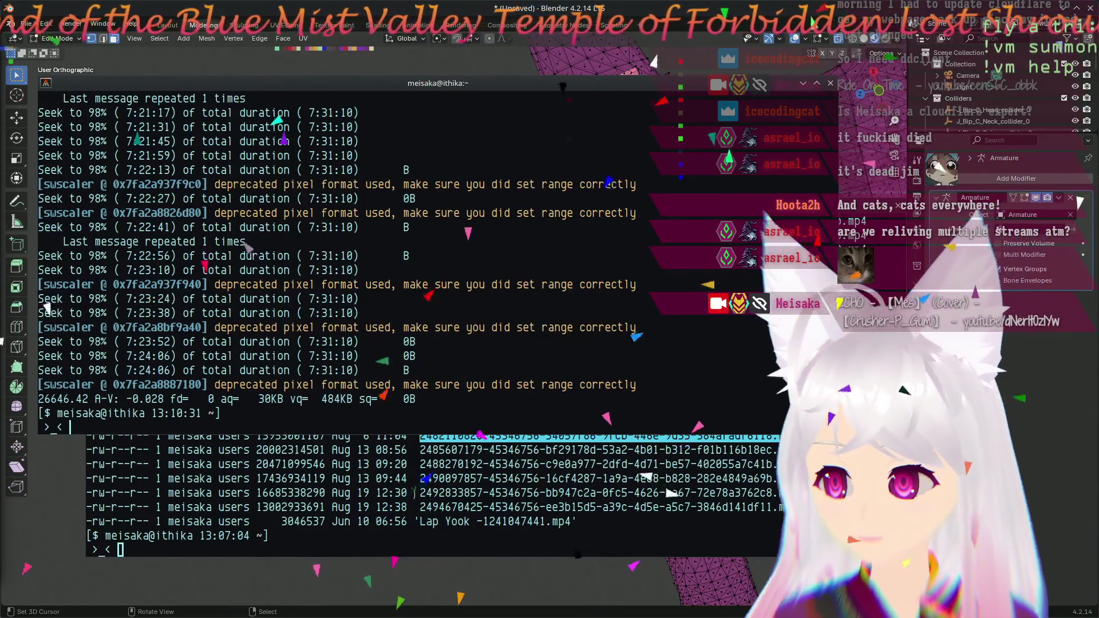
double_click(518, 450)
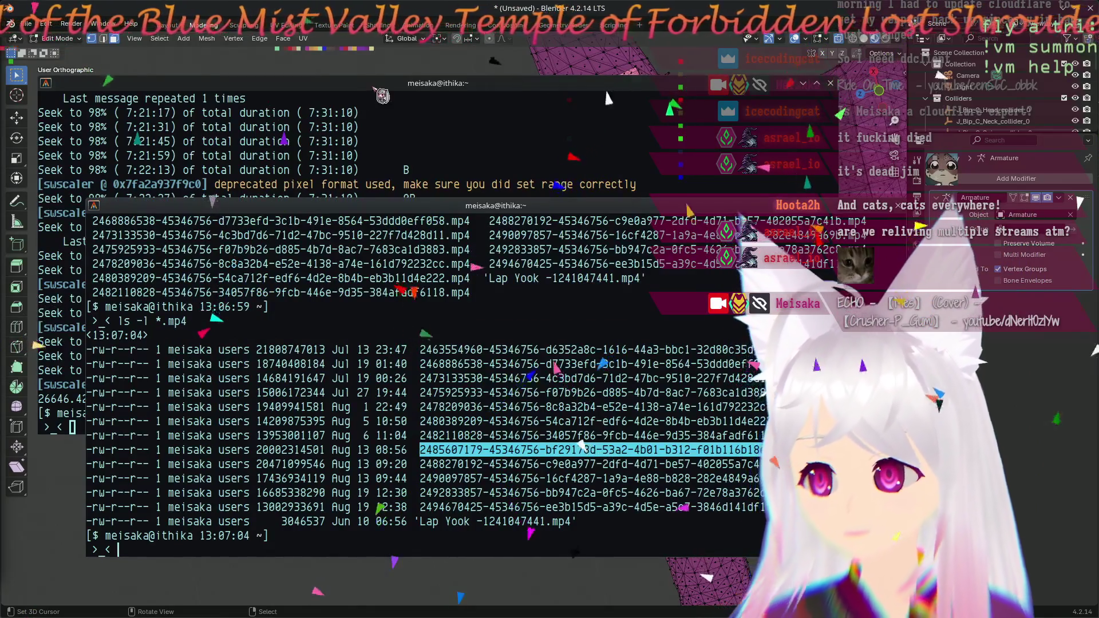
left_click(596, 99)
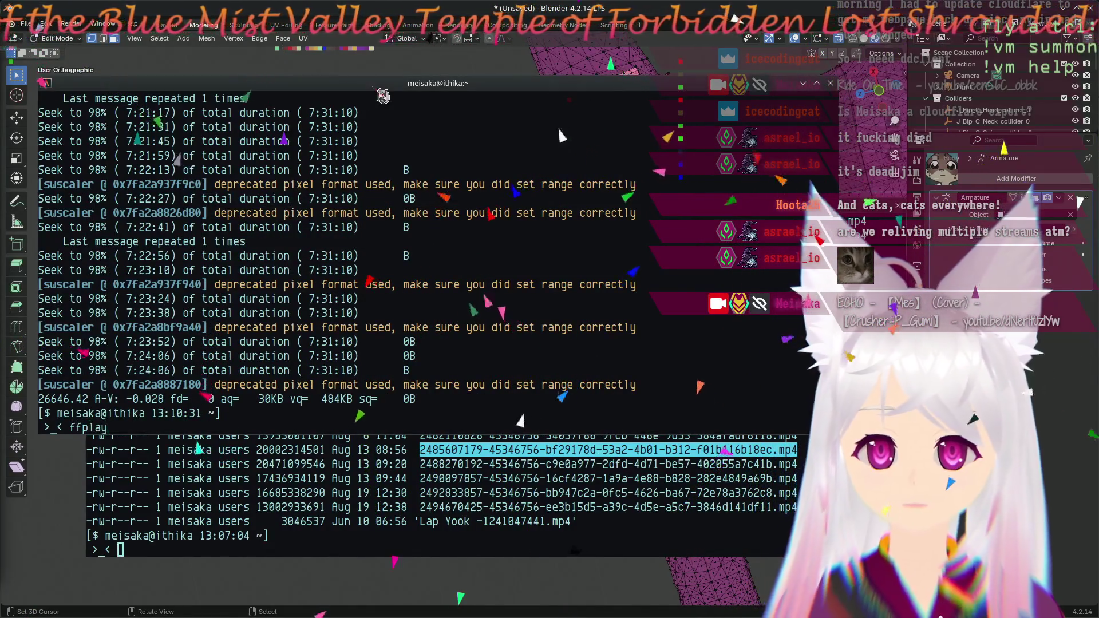
key("Return")
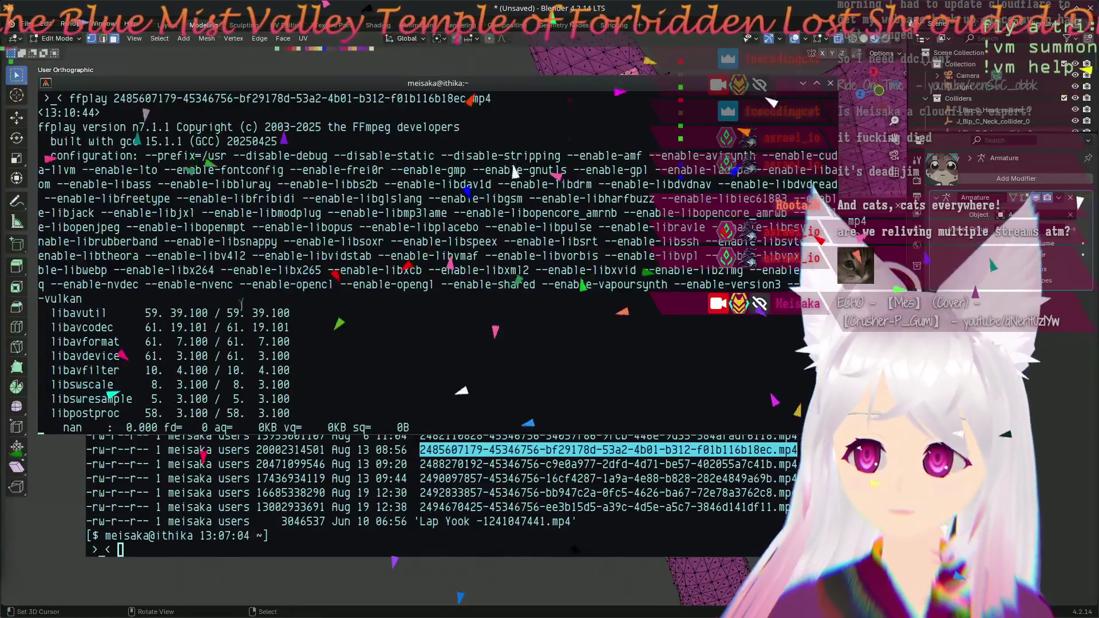
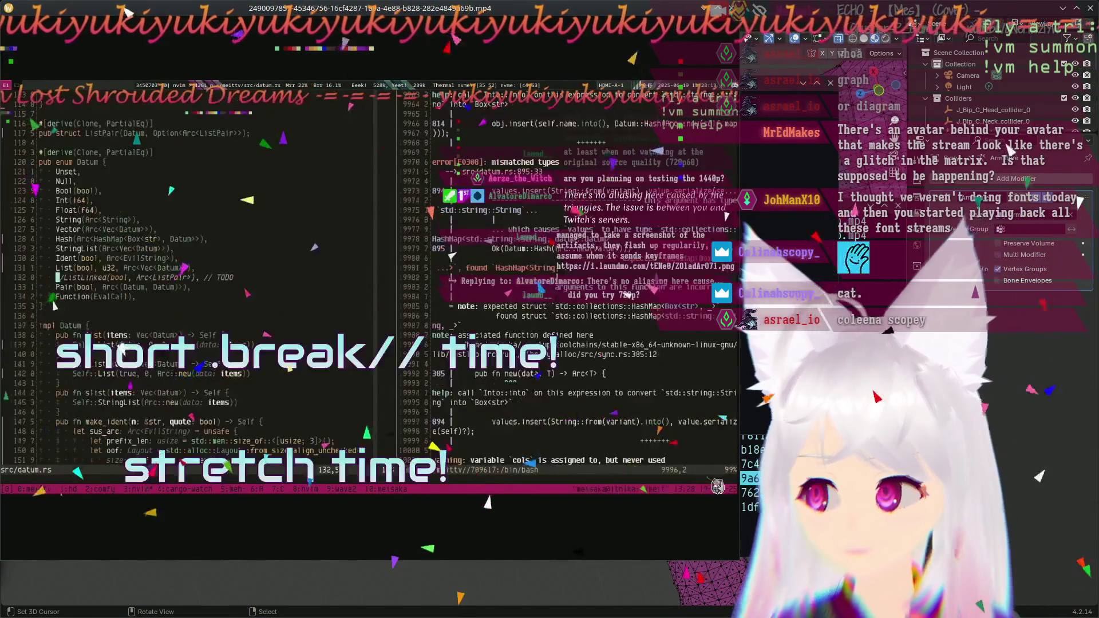
key("q")
type("ffplay")
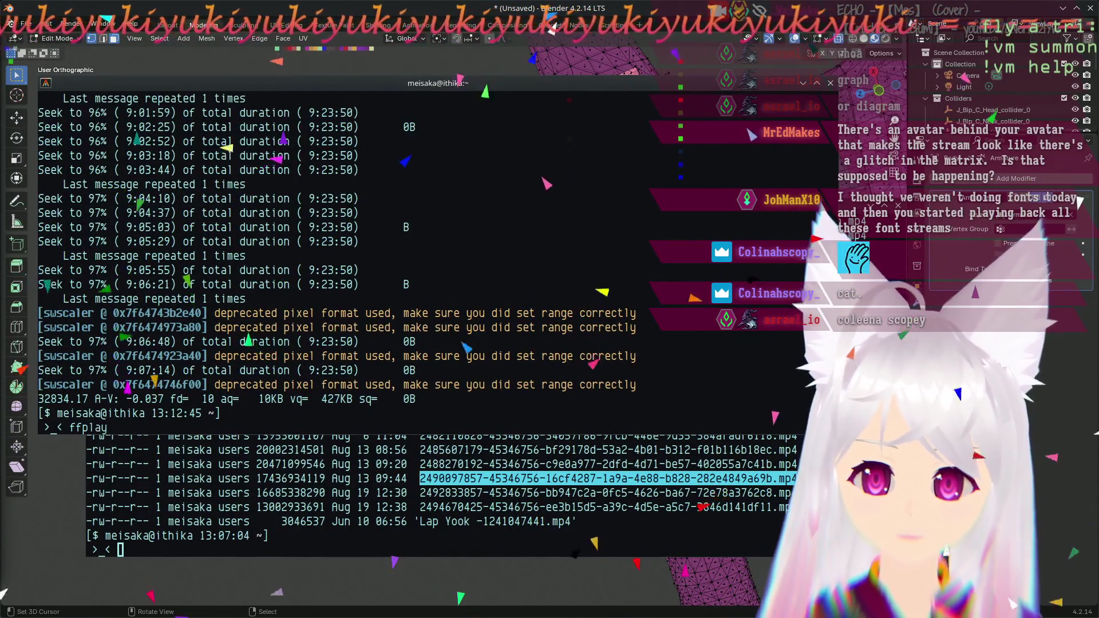
double_click(551, 493)
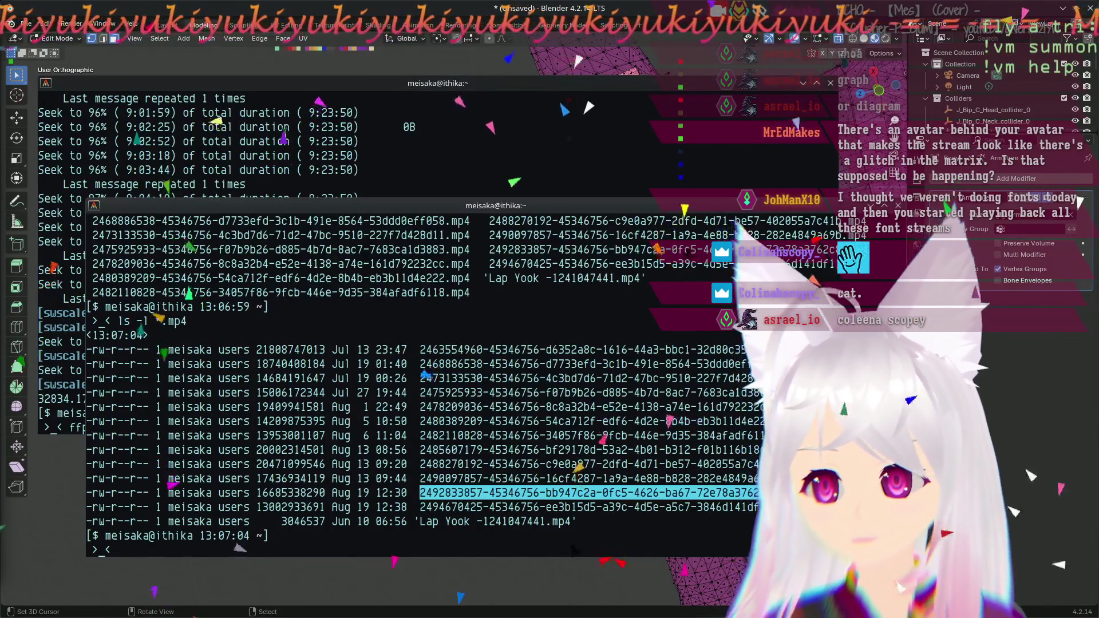
key("alt+Tab")
key("shift+Insert")
key("Return")
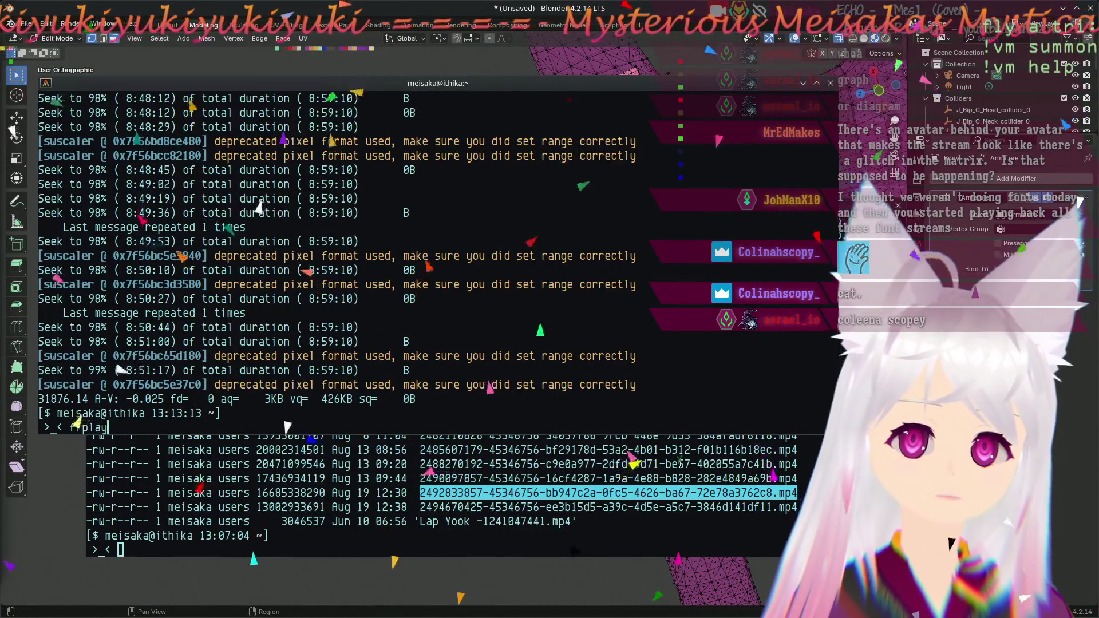
double_click(618, 508)
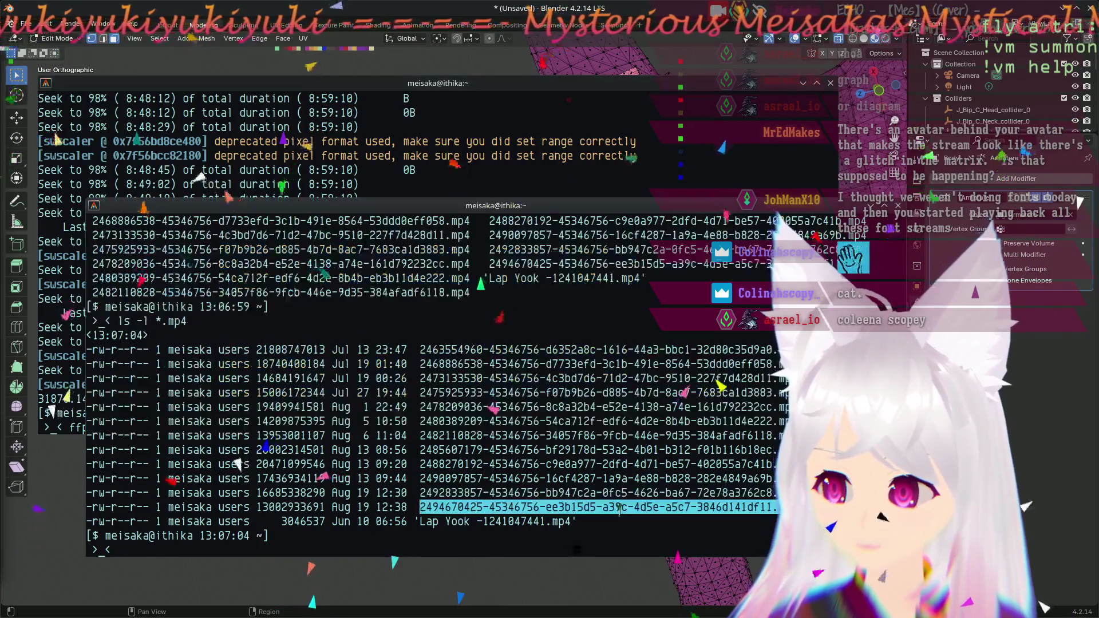
middle_click(349, 139)
key("Return")
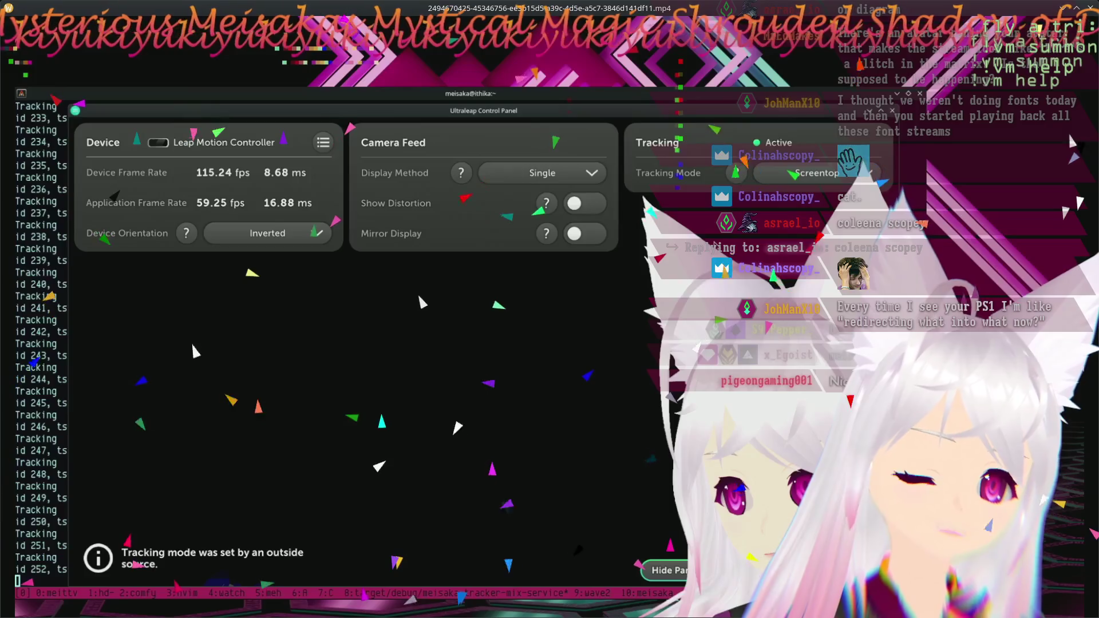
key("q")
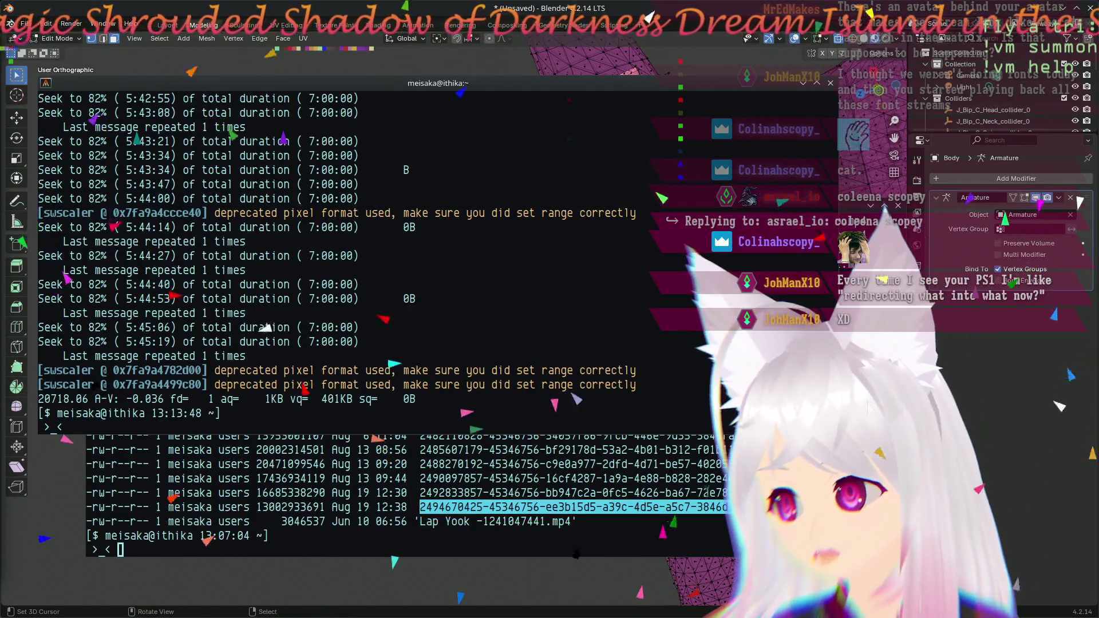
left_click(461, 442)
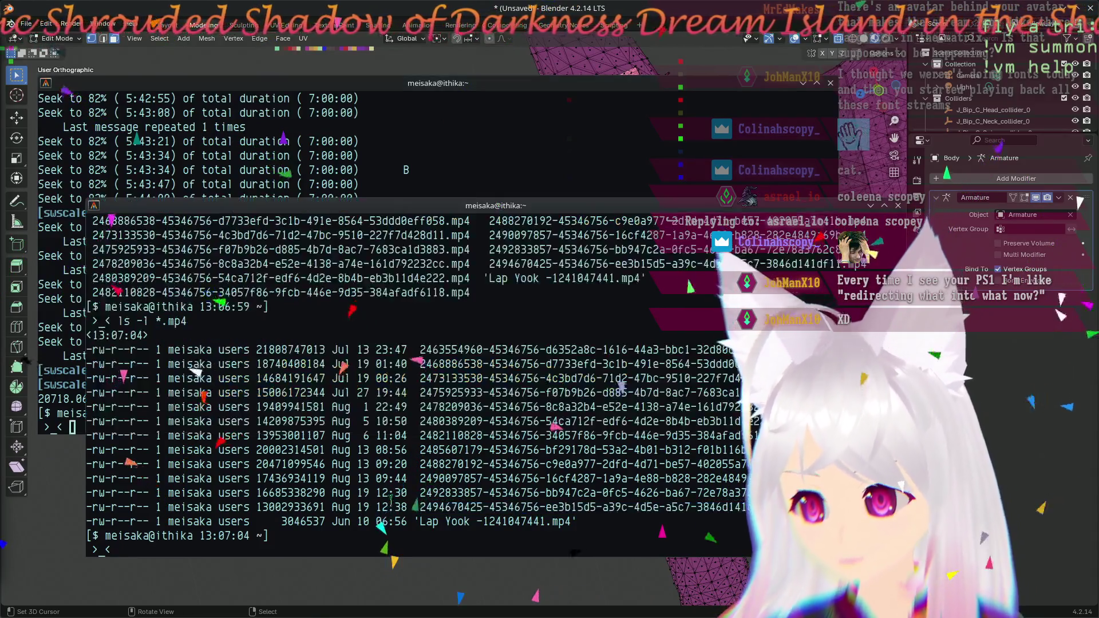
- Close the listing terminal, show disk usage with df -h, then close that terminal
key("ctrl+d")
type("df -h")
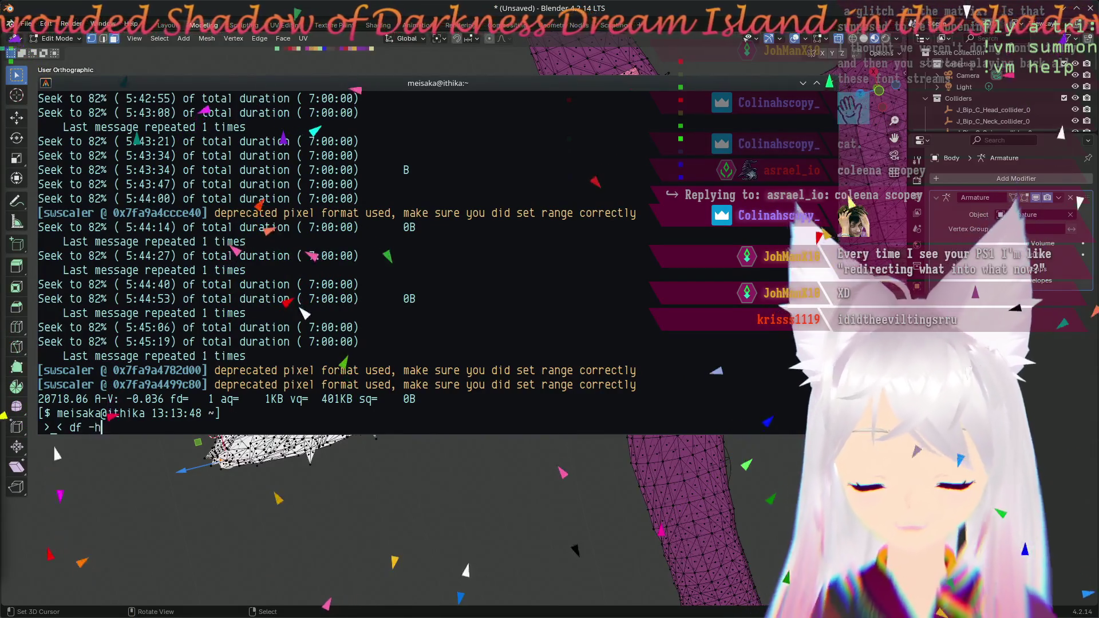
key("Return")
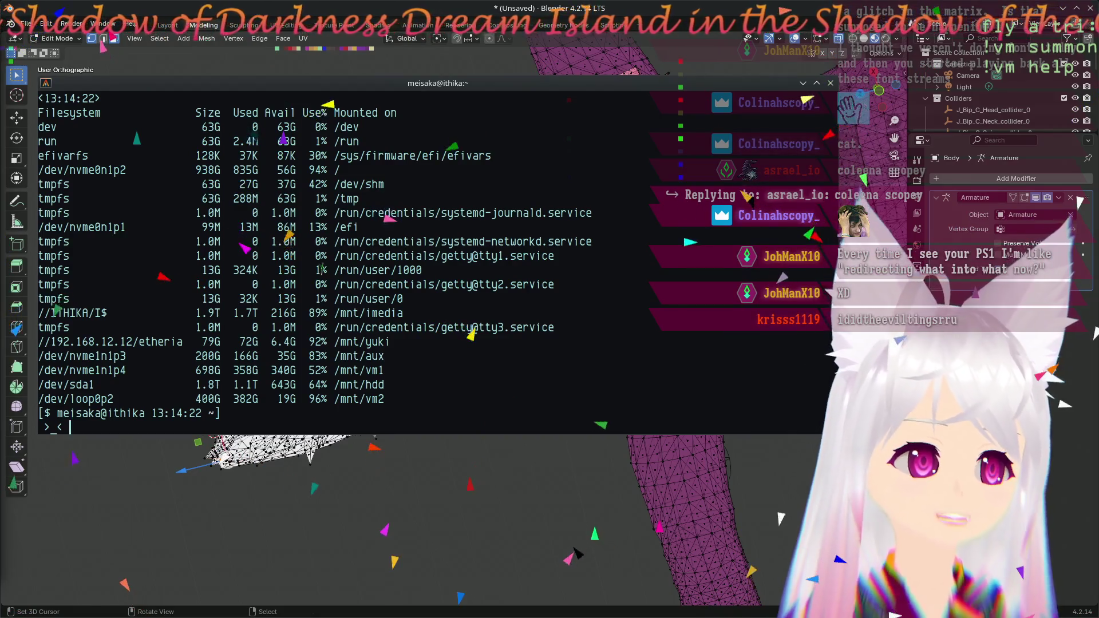
left_click(780, 518)
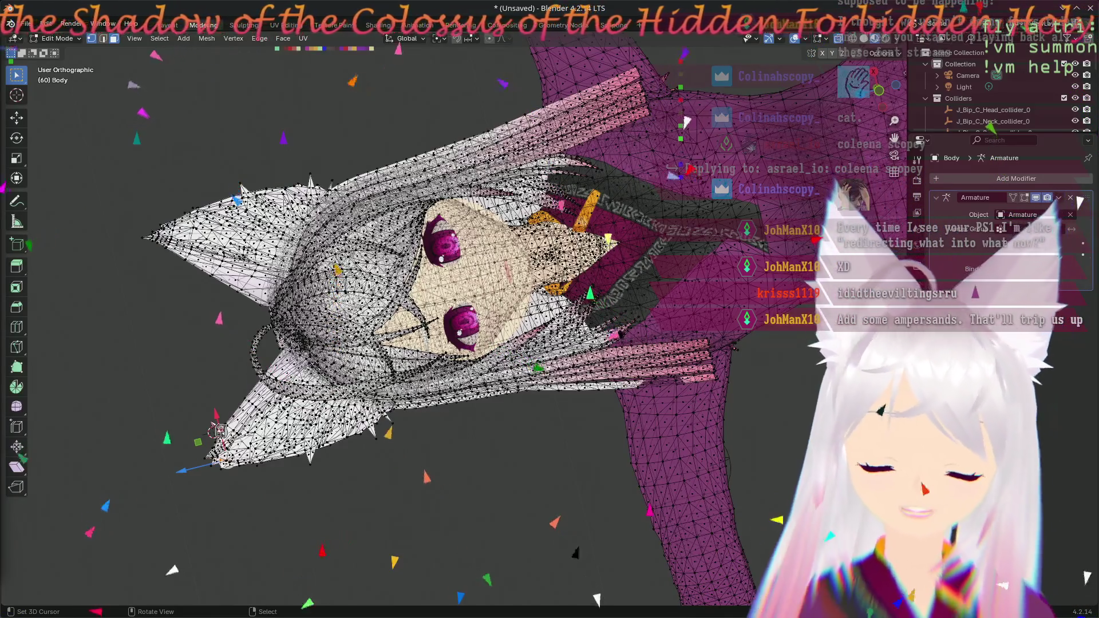
- Orbit around the avatar's head mesh, then switch to the root terminal
mouse_move(260, 382)
middle_mouse_down()
mouse_move(772, 338)
mouse_move(858, 344)
middle_mouse_up()
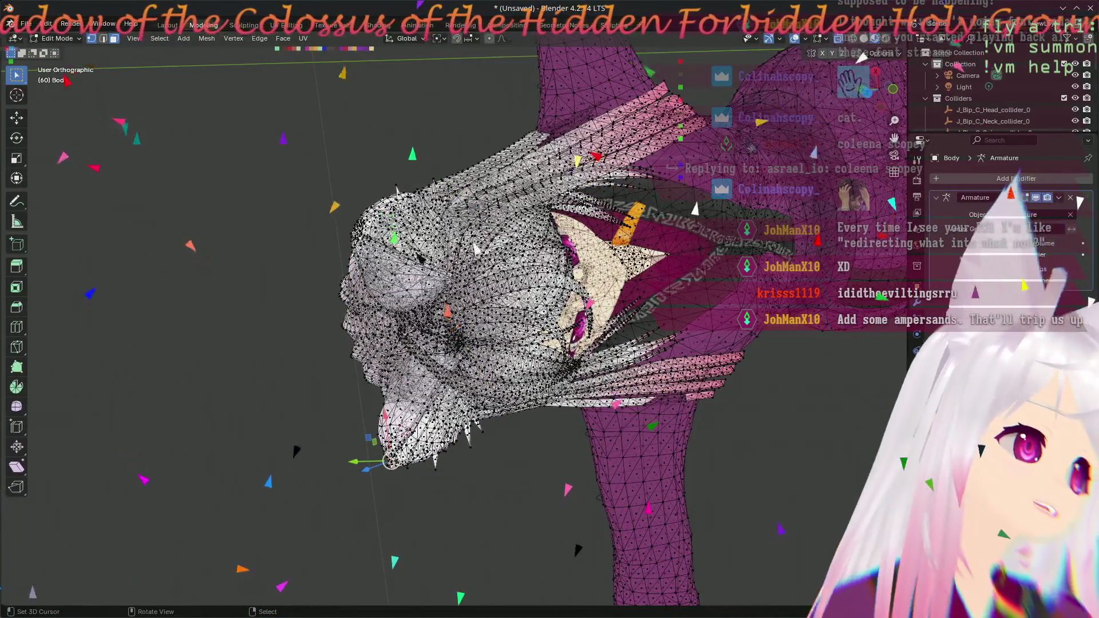
key("alt+Tab")
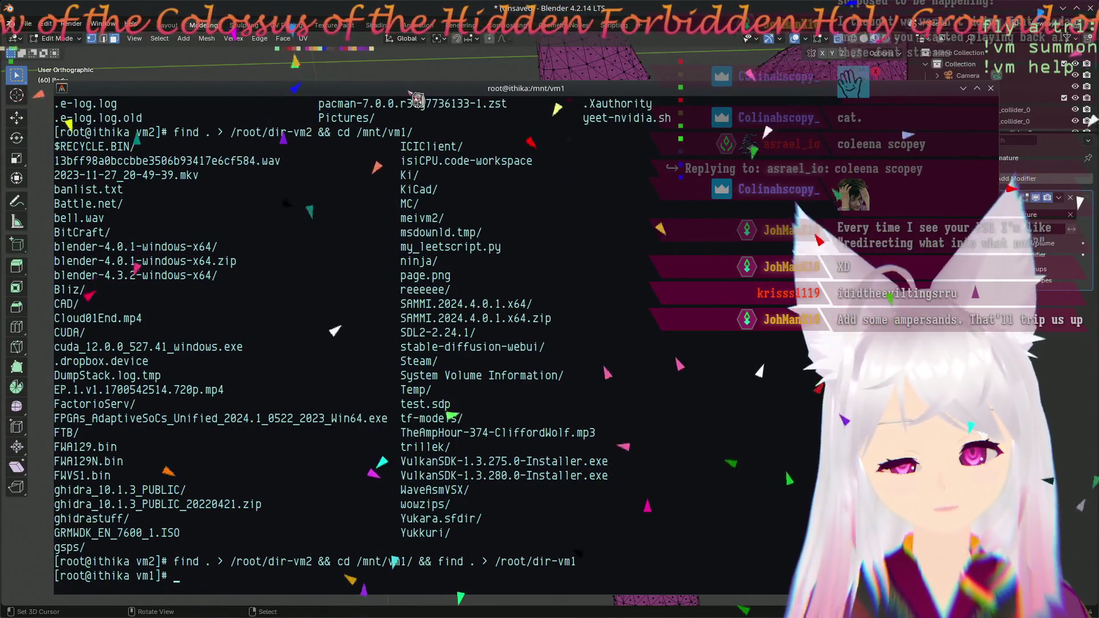
- Go to root's home directory and compare the dir-vm1 and dir-vm2 listings with diff dir-vm*
type("cd")
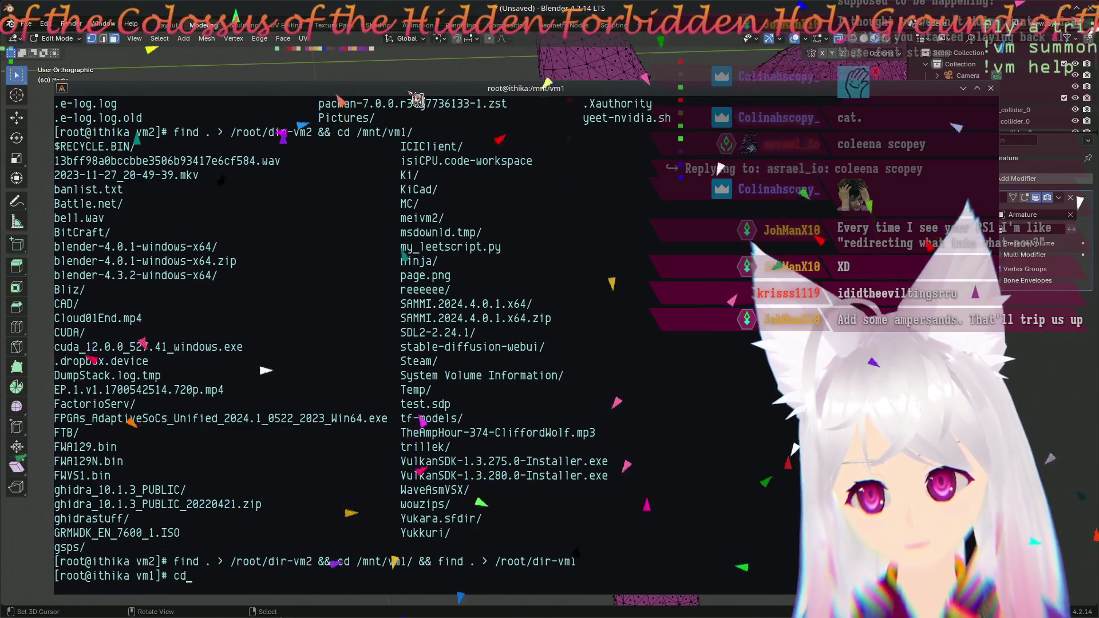
key("Return")
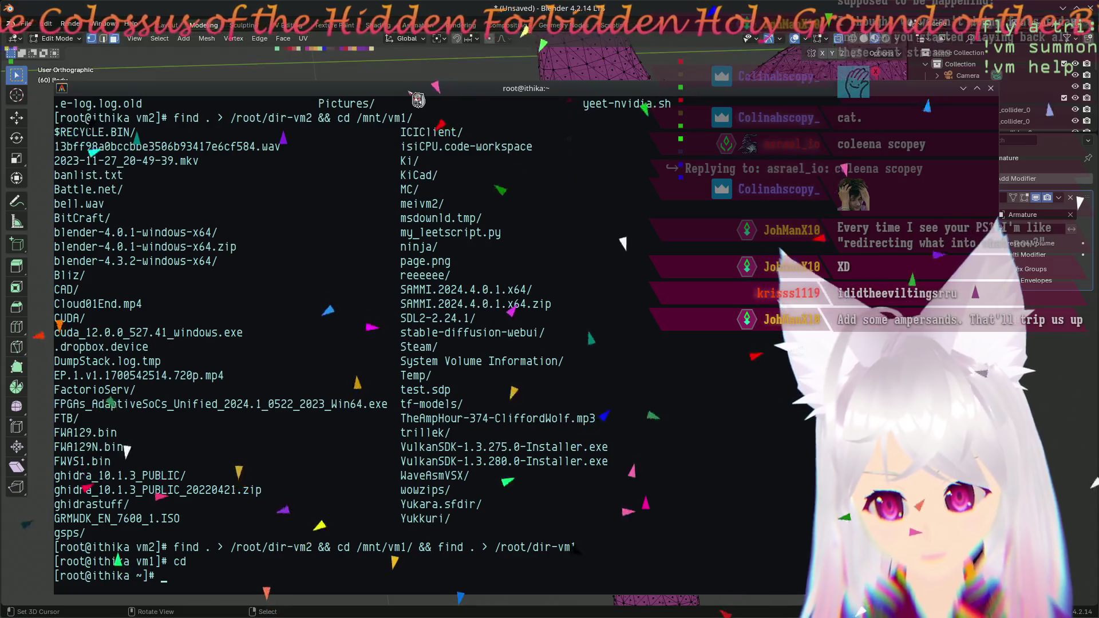
type("diff dir-vm")
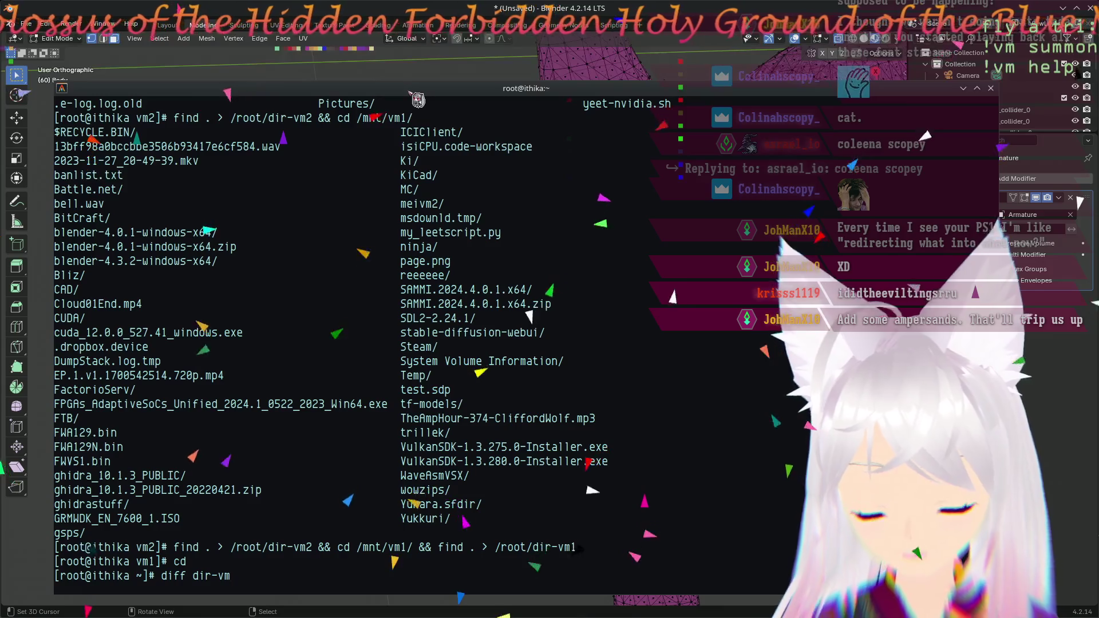
type("*")
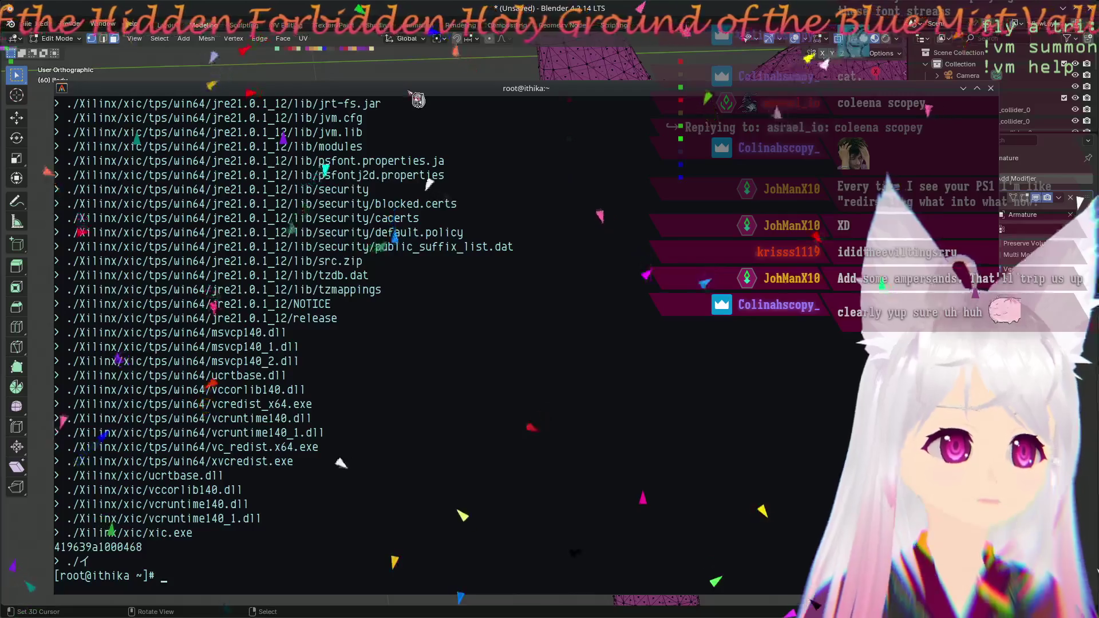
type("diff dir-vm* | less")
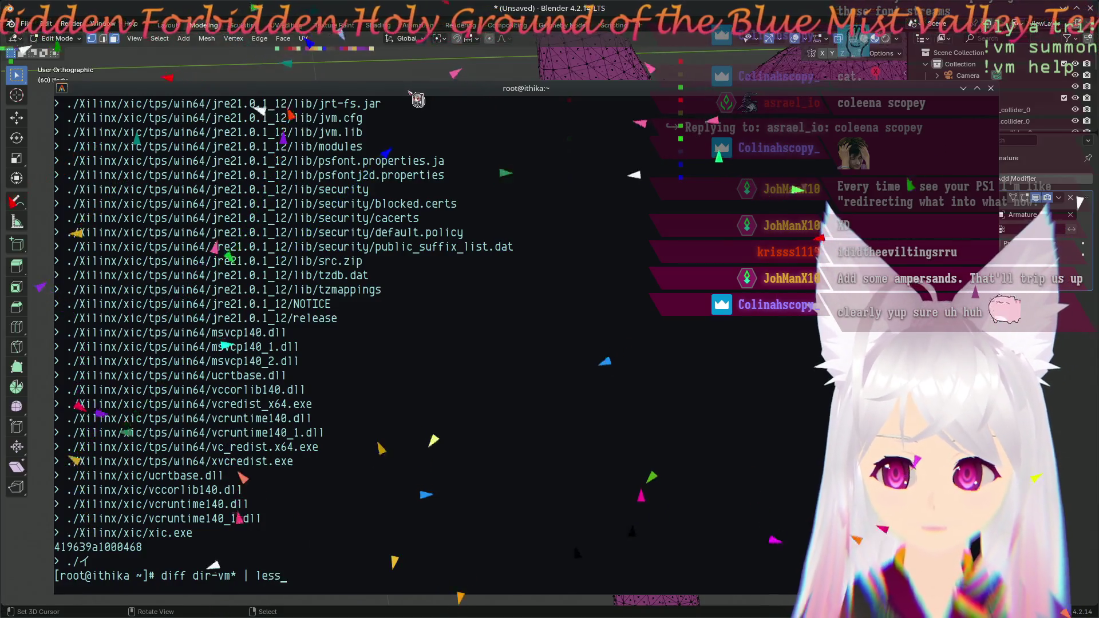
key("Return")
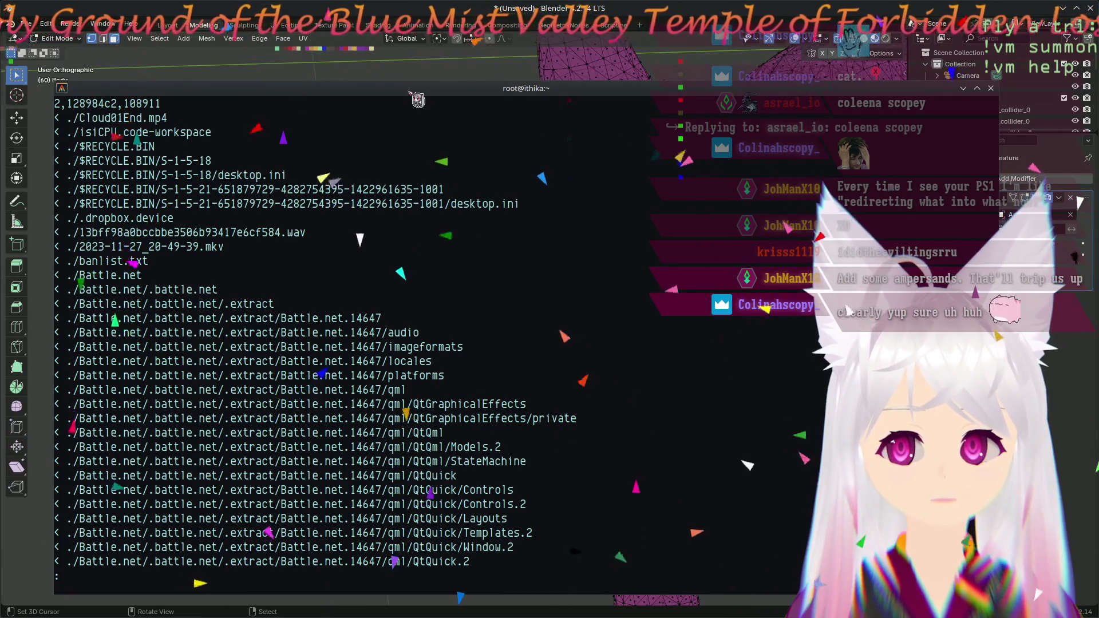
- Page through the diff output past the Python packages to the blender-4.3.2 Cycles kernel entries
key("space")
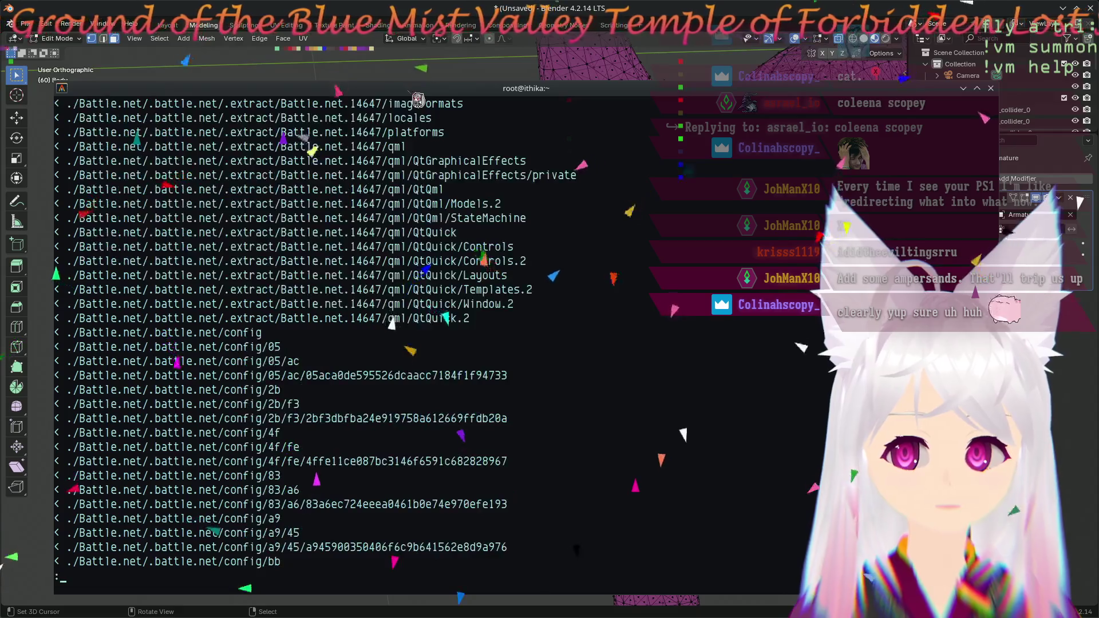
key("space")
key("space")
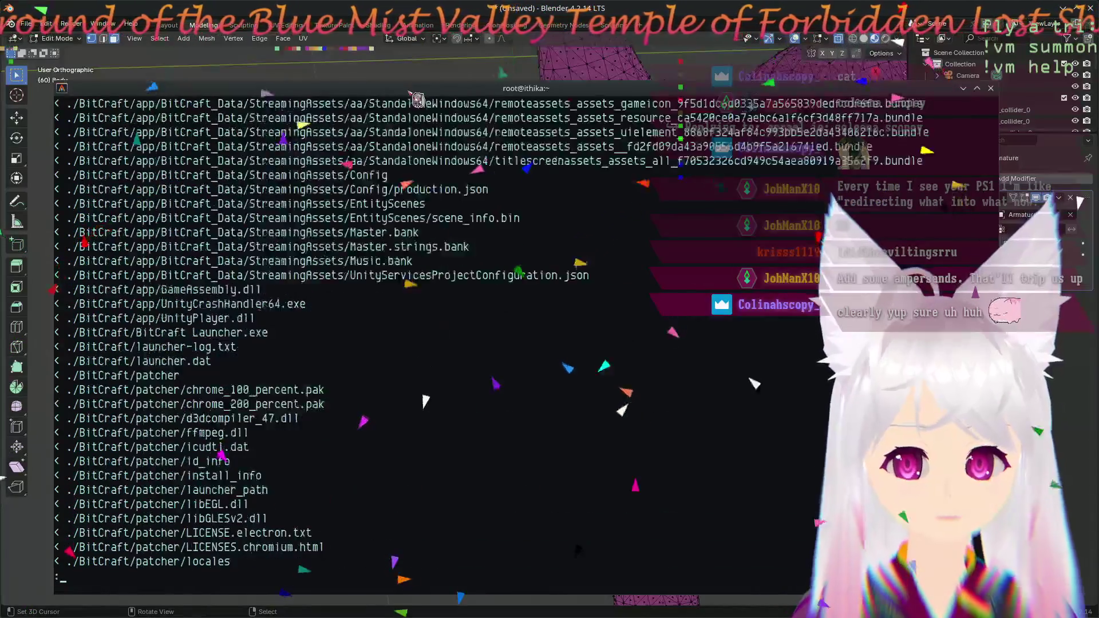
key("space")
key("space")
key("space")
key("space")
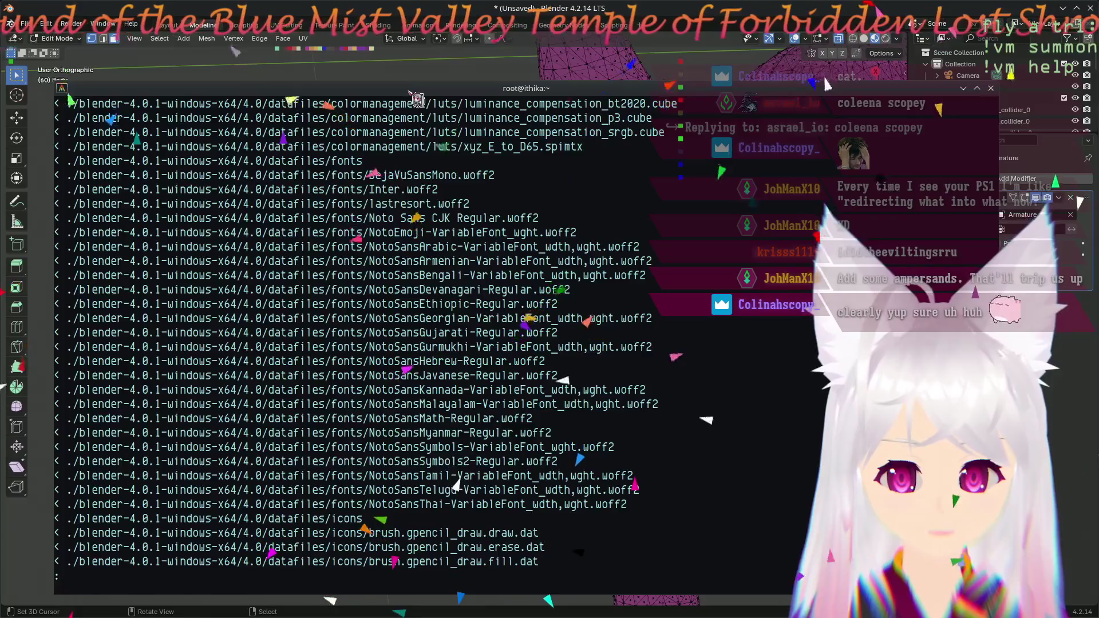
key("d")
key("space")
key("space")
key("space")
key("space")
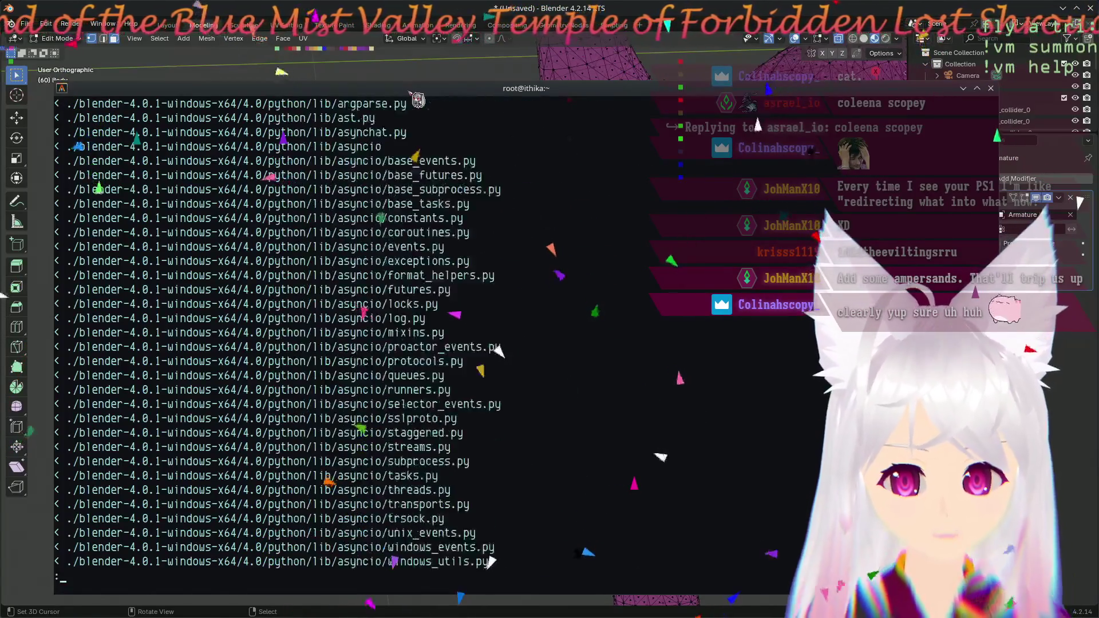
key("space")
key("space")
key("space")
key("space")
key("space")
key("space")
key("space")
key("space")
key("space")
key("space")
key("space")
key("space")
key("space")
key("space")
key("space")
key("space")
key("space")
key("space")
key("space")
key("space")
key("space")
key("space")
key("space")
key("space")
key("space")
key("space")
key("space")
key("space")
key("space")
key("space")
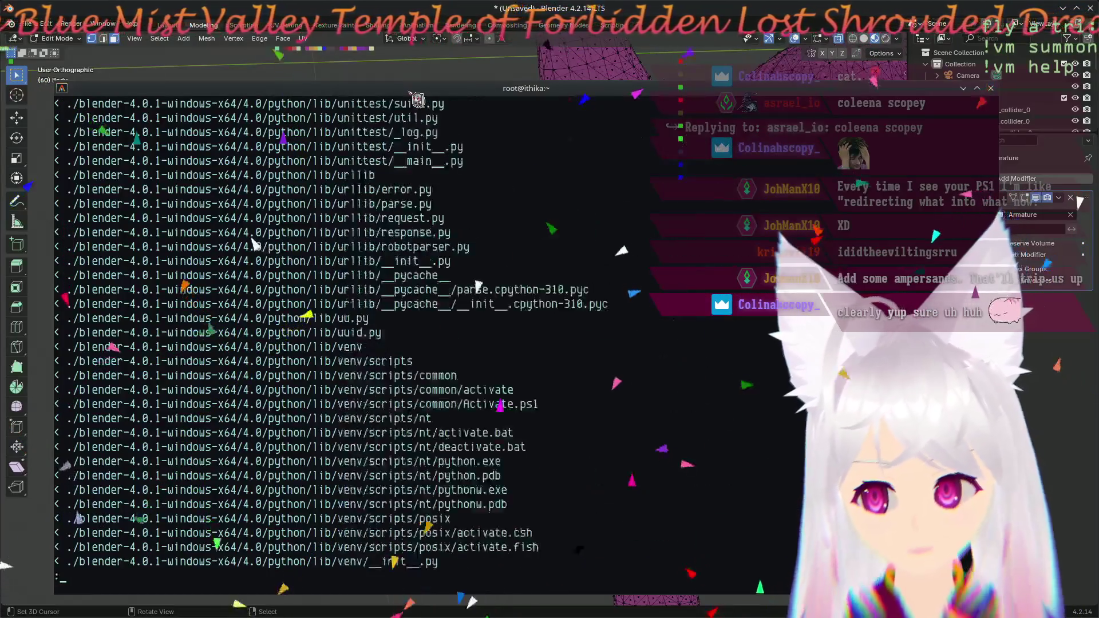
key("space")
key("space")
key("space")
key("space")
key("space")
key("space")
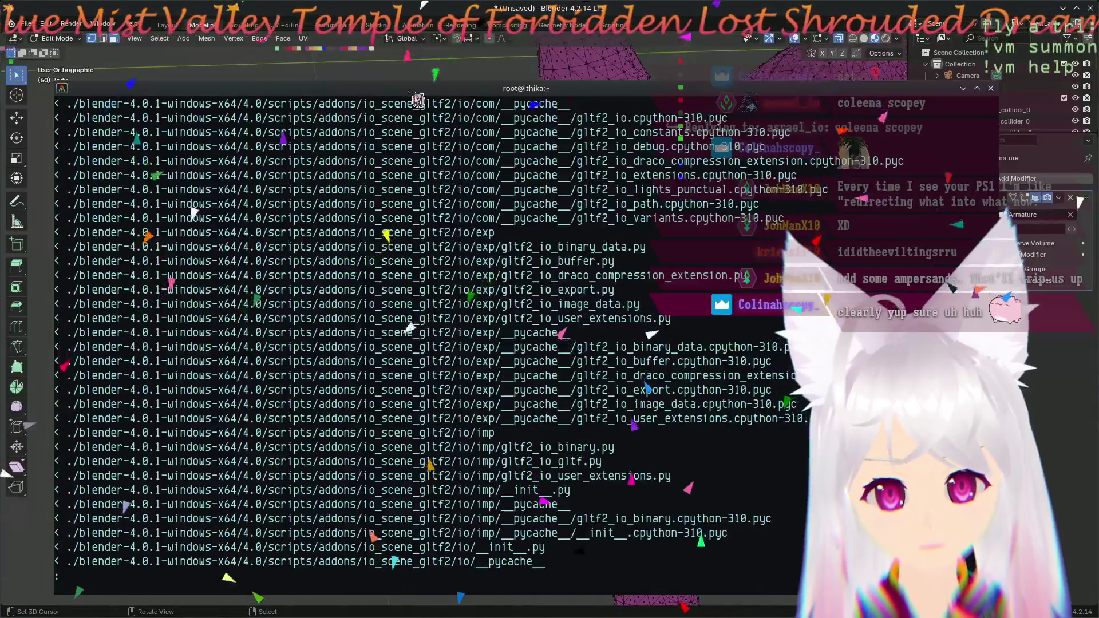
key("space")
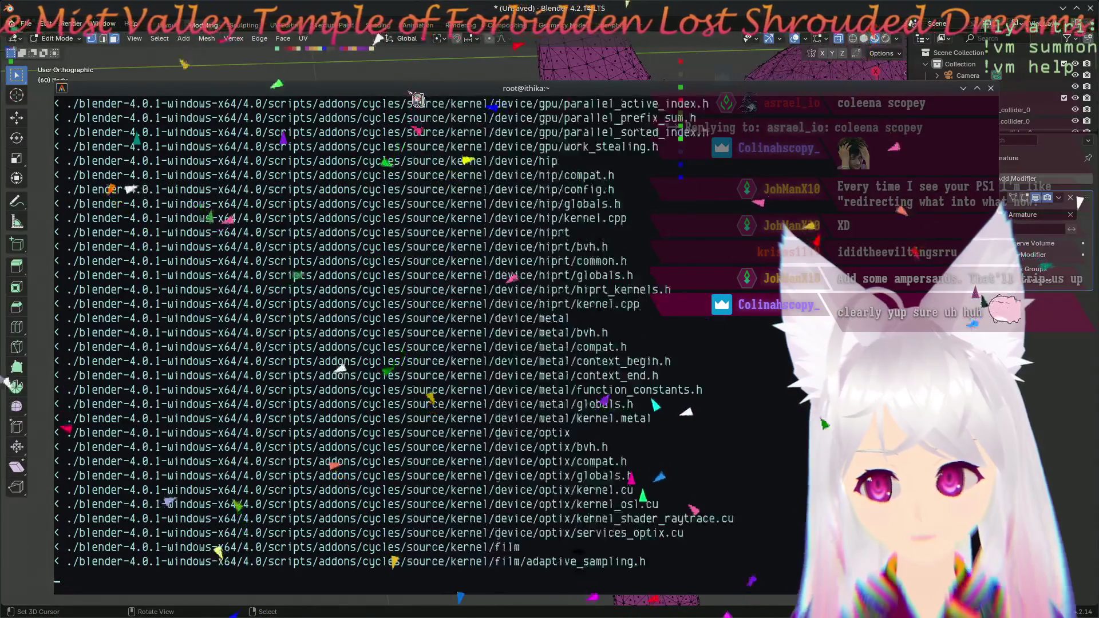
key("space")
key("space")
key("space")
key("space")
key("space")
key("space")
key("space")
key("space")
key("space")
key("space")
key("space")
key("space")
key("space")
key("space")
key("space")
key("space")
key("space")
key("space")
key("space")
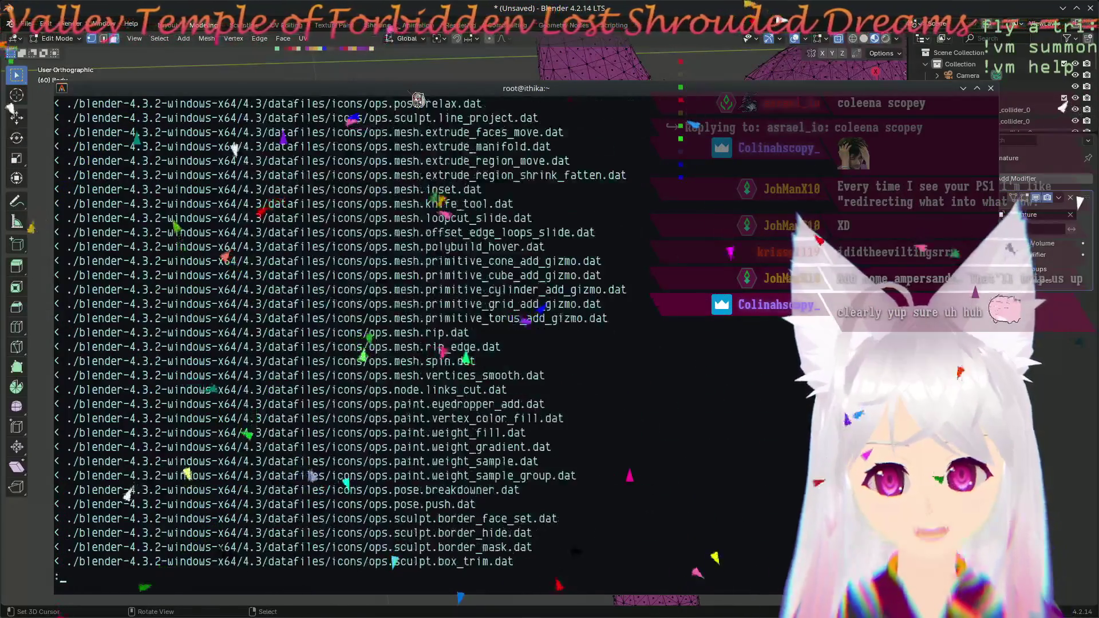
key("space")
key("space")
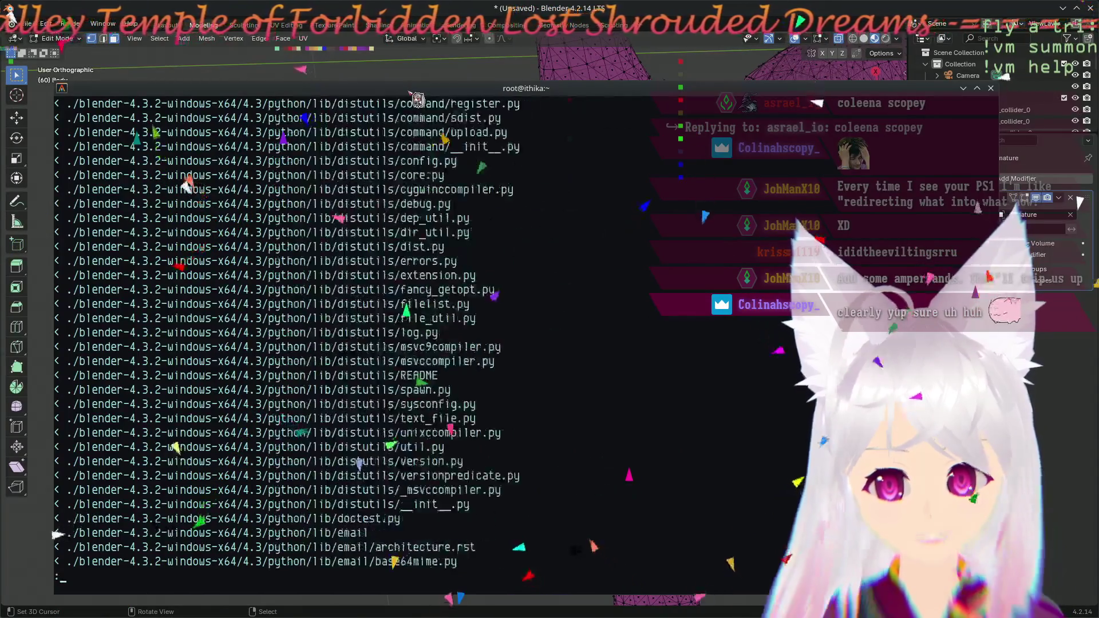
key("space")
key("space")
key("space")
key("space")
key("space")
key("space")
key("space")
key("space")
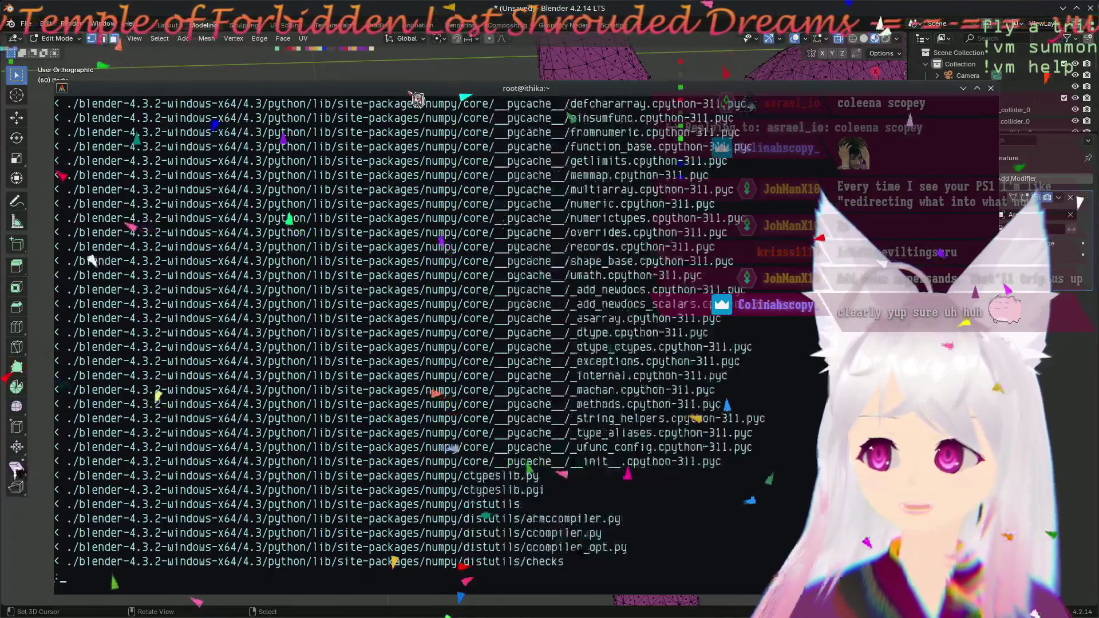
key("space")
key("space")
key("space")
key("space")
key("space")
key("space")
key("space")
key("space")
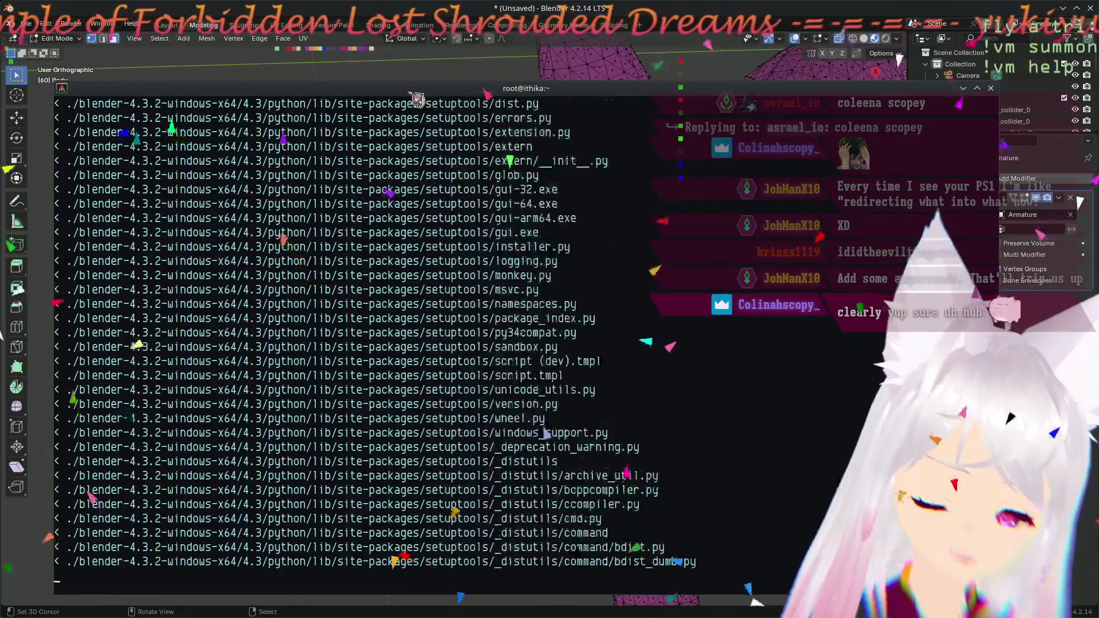
key("space")
key("space")
key("space")
key("space")
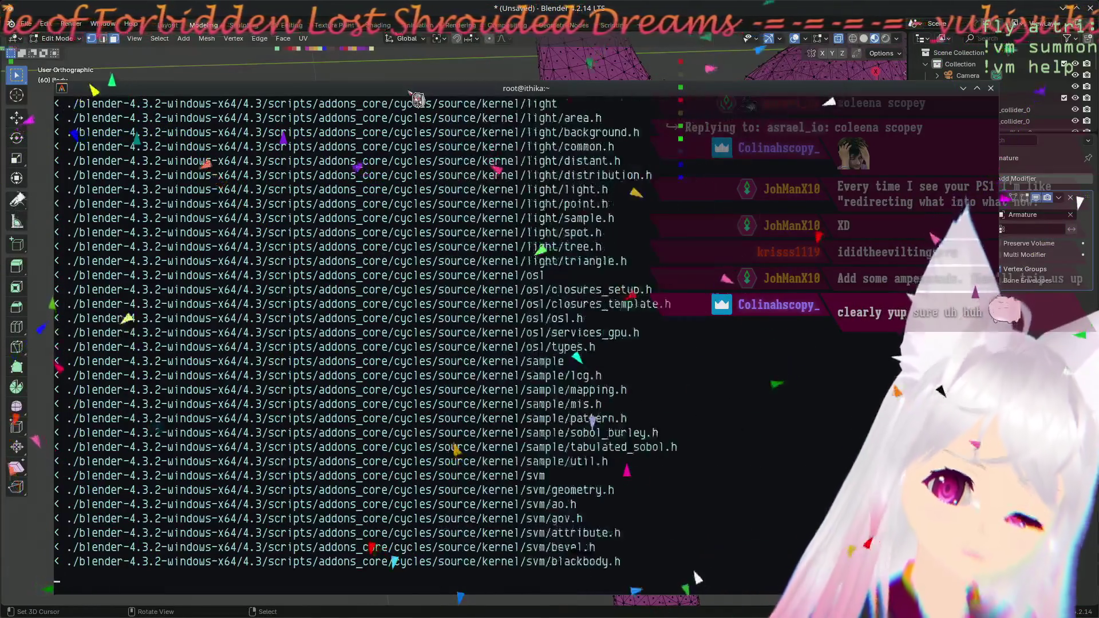
key("space")
key("space")
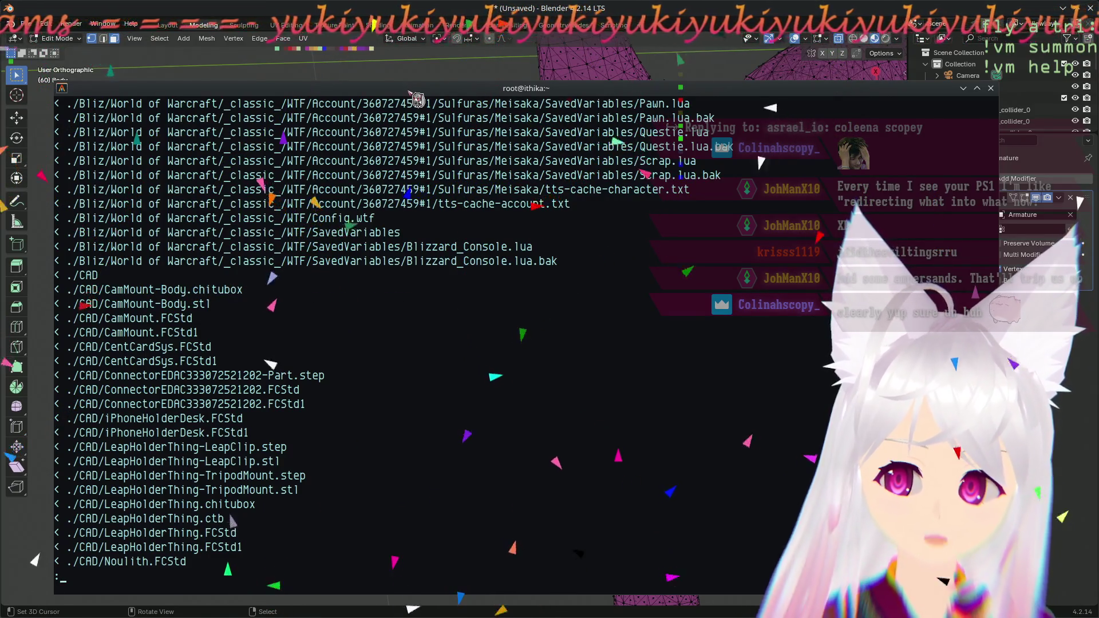
- Page through the CUDA and FactorioServ diff entries, then quit the pager
key("d")
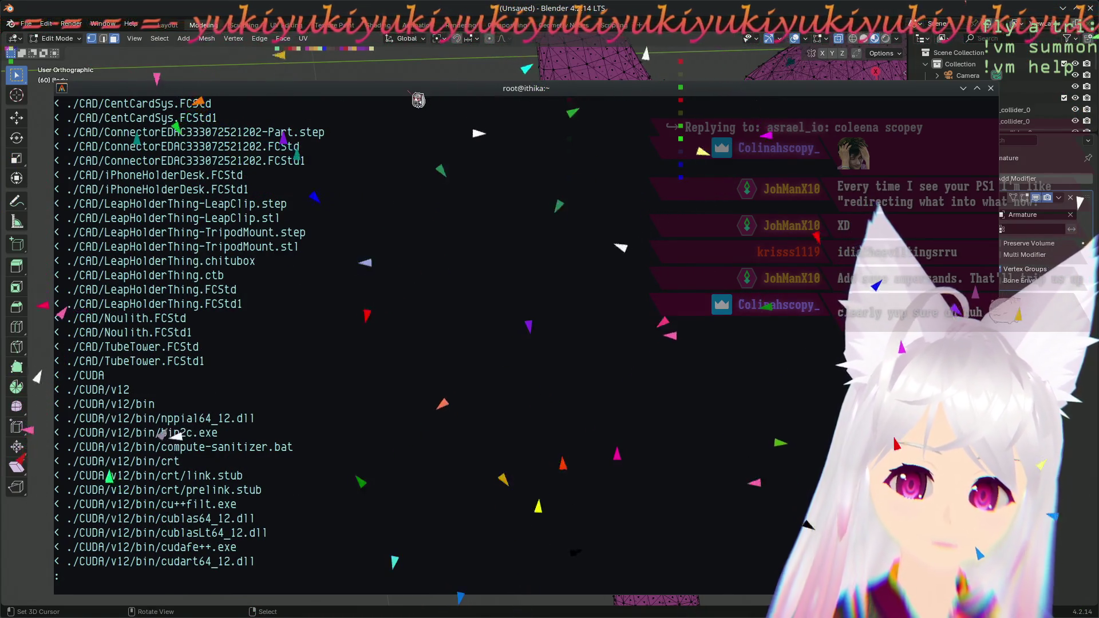
key("d")
key("d")
key("d")
key("d")
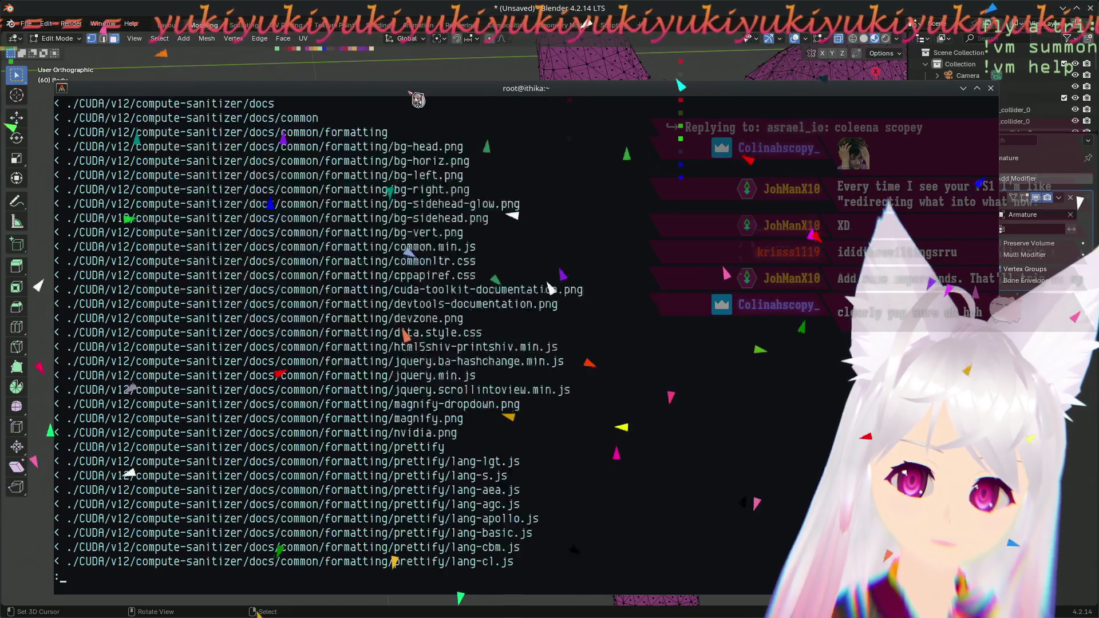
key("d")
key("d")
key("d")
key("d")
key("d")
key("d")
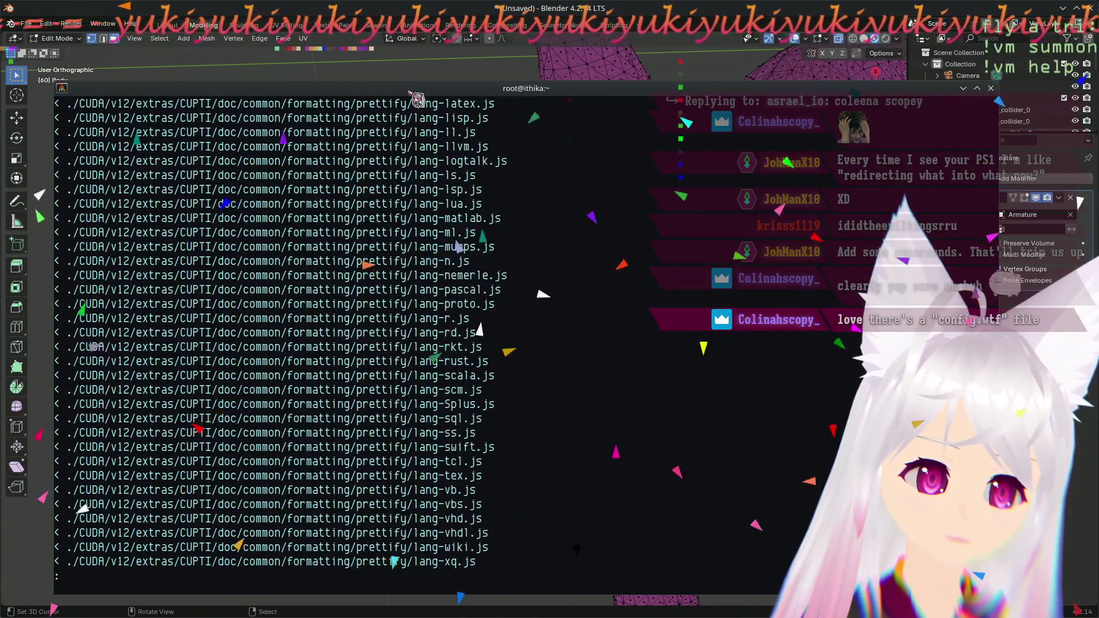
key("d")
key("d")
key("d")
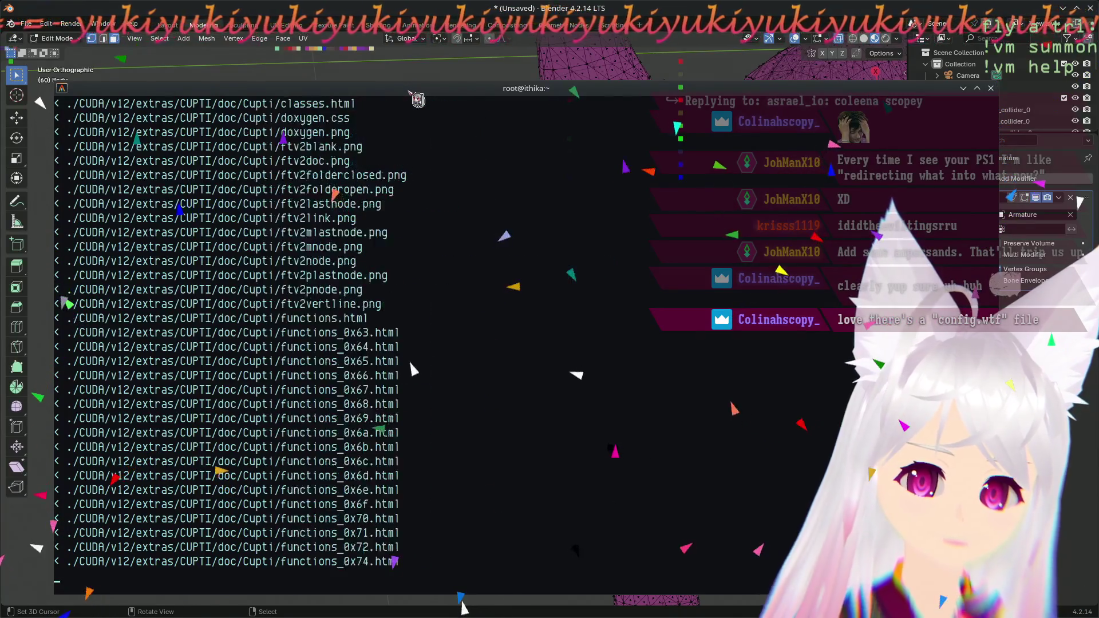
key("d")
key("d")
key("d")
key("d")
key("d")
key("d")
key("d")
key("d")
key("d")
key("d")
key("d")
key("d")
key("d")
key("d")
key("d")
key("d")
key("d")
key("d")
key("d")
key("d")
key("d")
key("d")
key("d")
key("d")
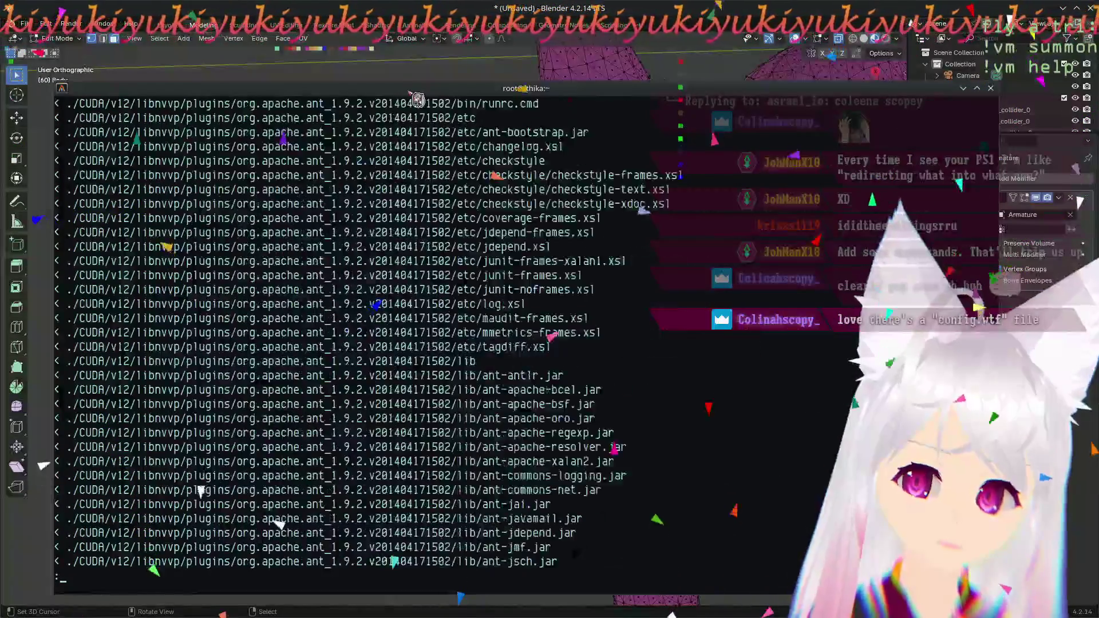
key("d")
key("d")
key("d")
key("d")
key("d")
key("d")
key("d")
key("d")
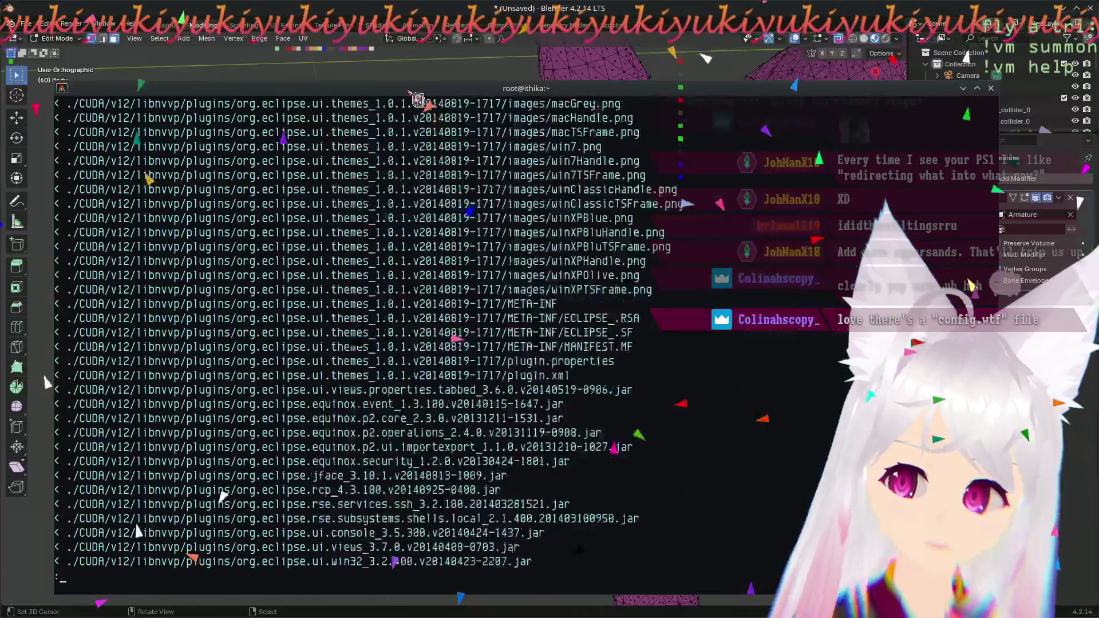
key("d")
key("d")
key("d")
key("d")
key("u")
key("u")
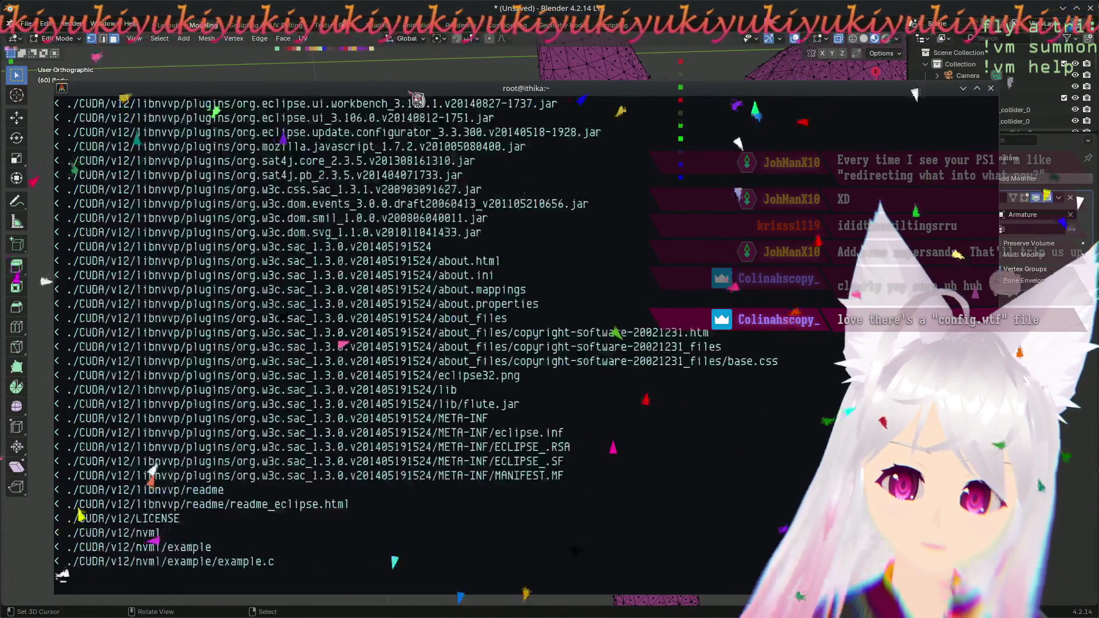
key("d")
key("d")
key("d")
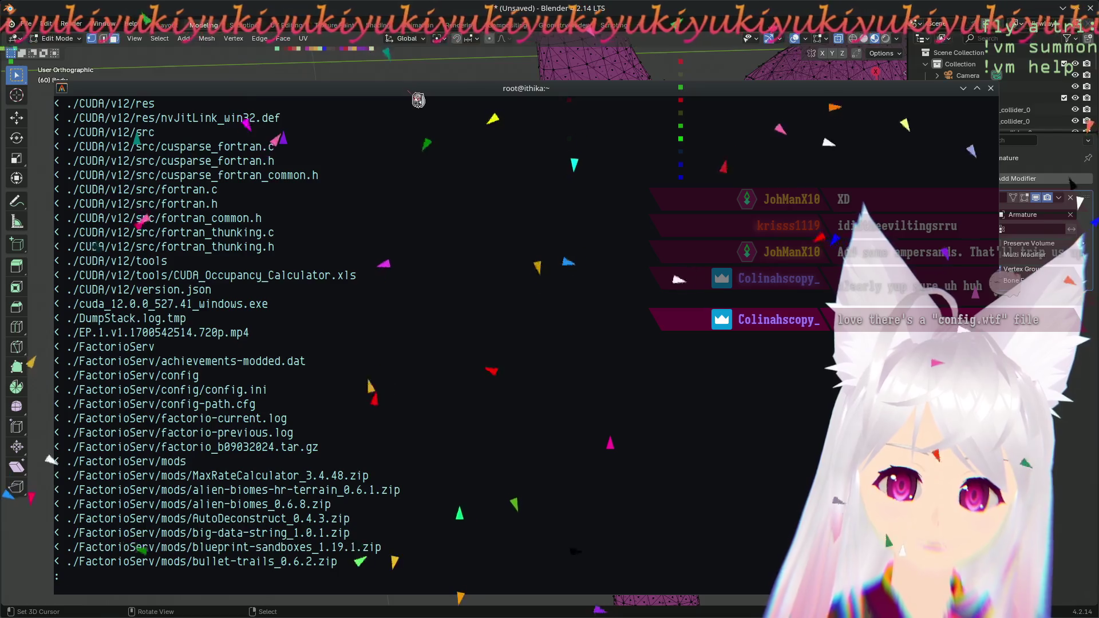
key("q")
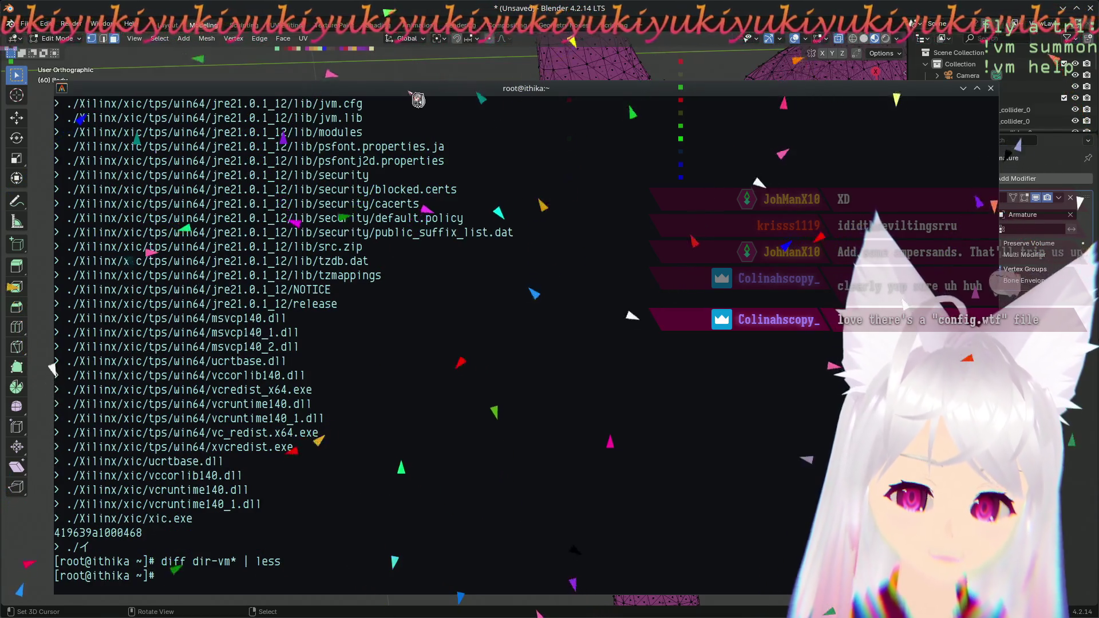
key("Up")
key("Left")
key("Left")
key("Left")
key("BackSpace")
type("1")
key("BackSpace")
type("2 dir")
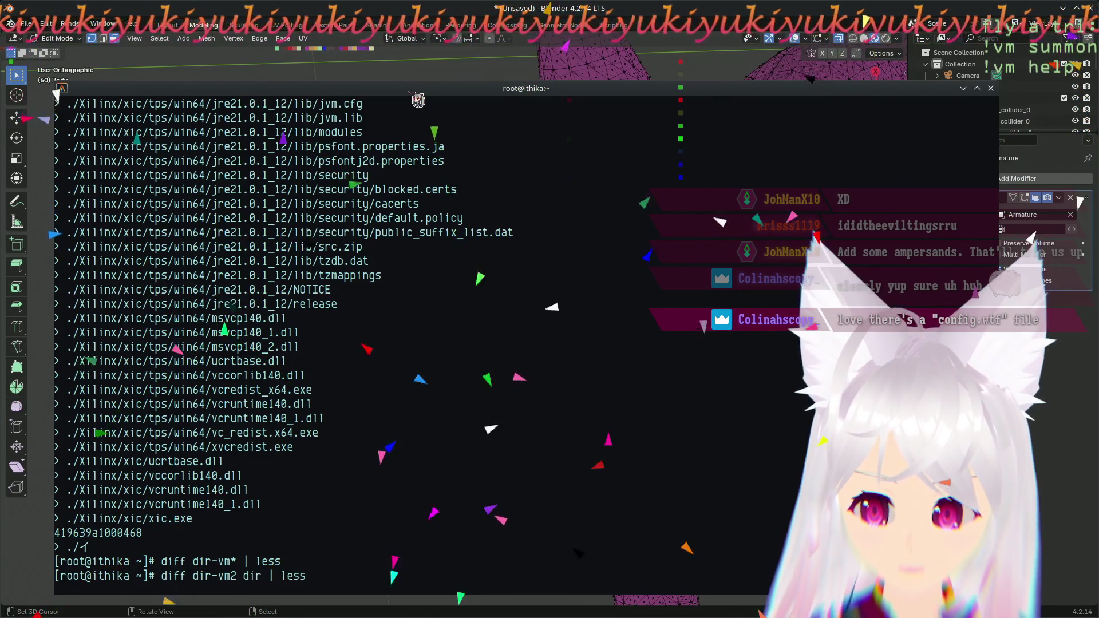
key("Return")
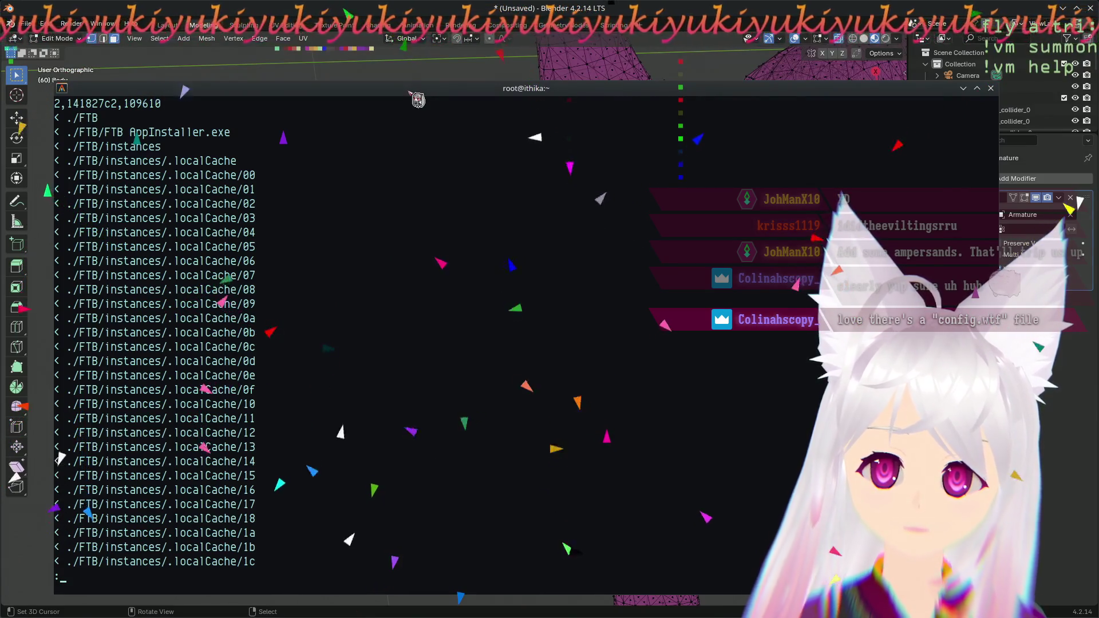
scroll(418, 100, "down", 5)
scroll(418, 100, "down", 6)
scroll(418, 100, "down", 6)
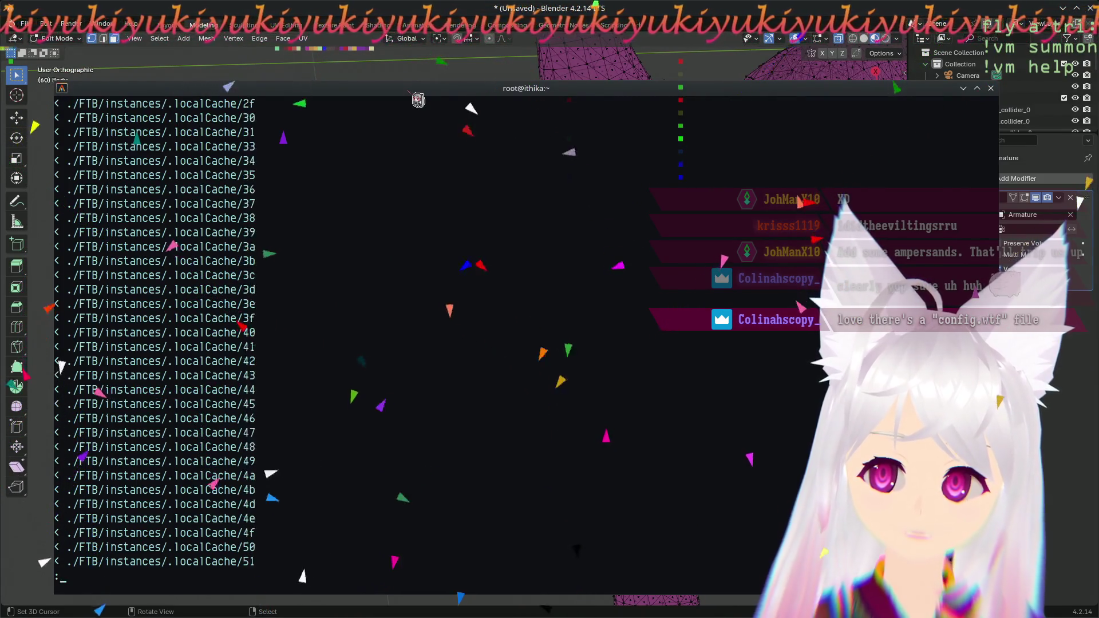
scroll(418, 100, "down", 8)
scroll(418, 100, "down", 6)
scroll(417, 100, "down", 6)
scroll(418, 100, "down", 8)
scroll(417, 100, "down", 8)
scroll(418, 101, "down", 8)
scroll(418, 101, "down", 8)
scroll(418, 100, "down", 8)
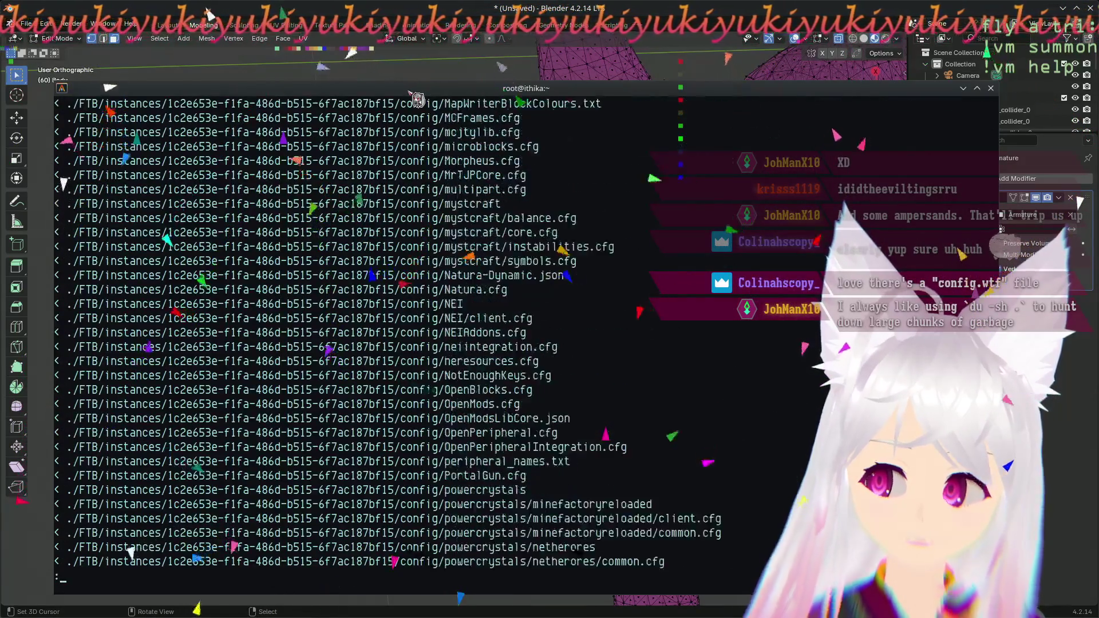
scroll(418, 100, "down", 8)
scroll(418, 101, "down", 8)
scroll(418, 100, "down", 8)
scroll(418, 101, "down", 8)
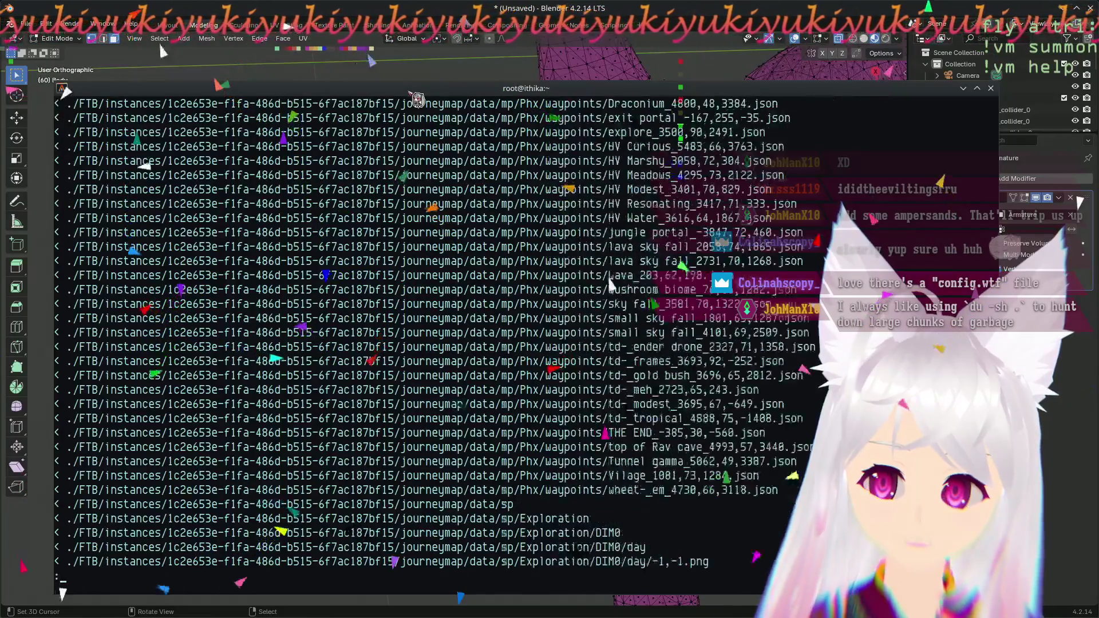
scroll(417, 100, "down", 8)
scroll(418, 100, "down", 8)
scroll(417, 100, "down", 8)
scroll(418, 100, "down", 8)
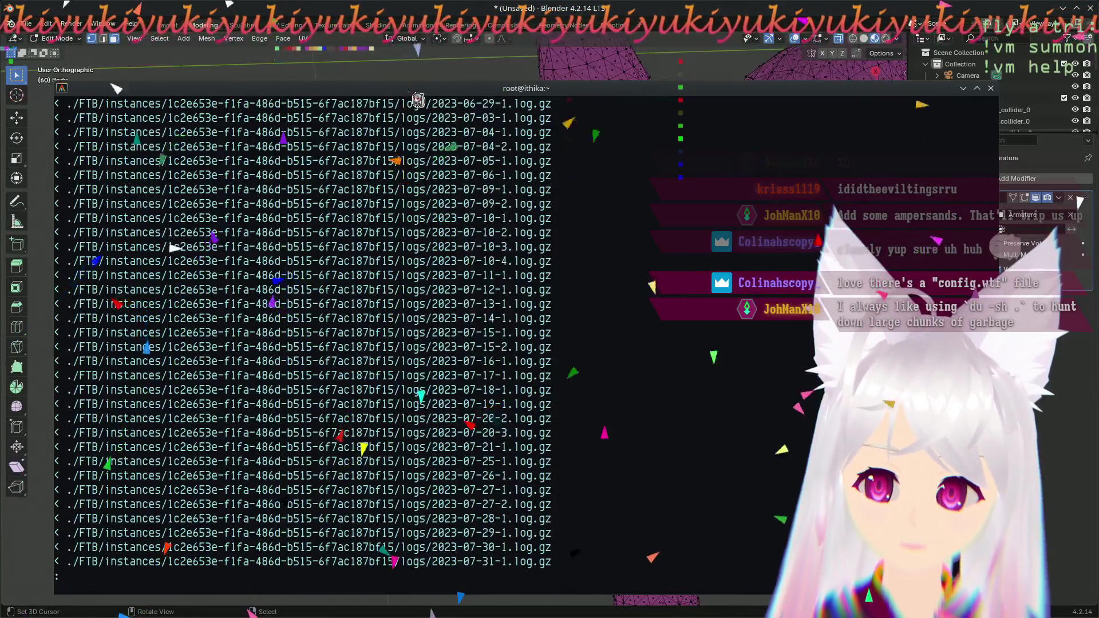
scroll(417, 101, "down", 8)
scroll(418, 101, "down", 8)
scroll(418, 101, "down", 8)
scroll(418, 101, "down", 8)
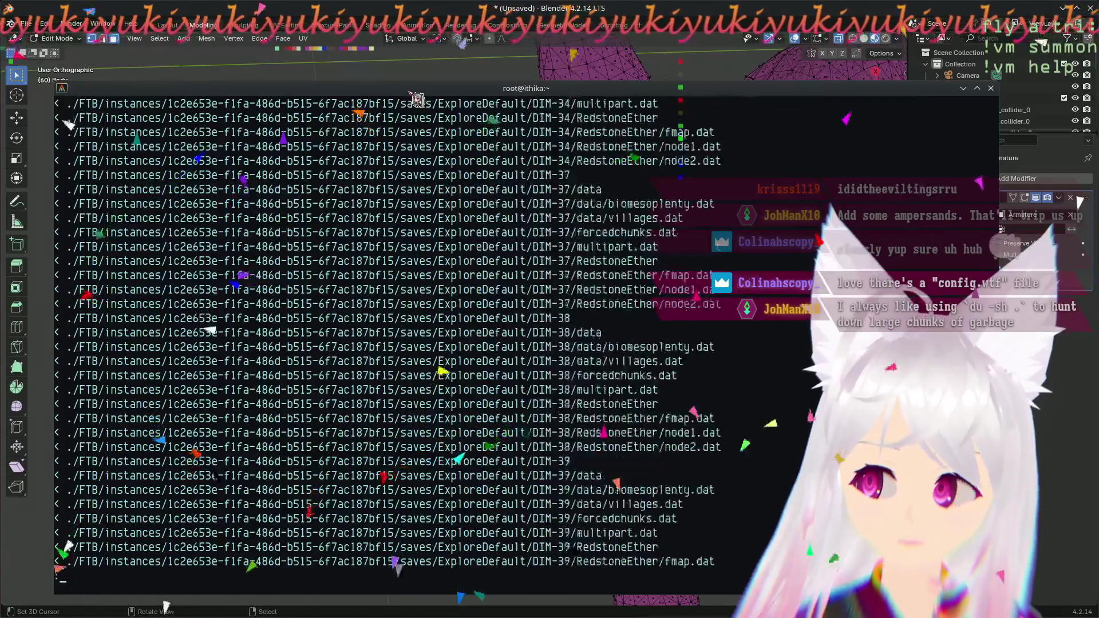
scroll(418, 101, "down", 8)
scroll(418, 100, "down", 8)
scroll(418, 100, "down", 8)
scroll(418, 100, "down", 8)
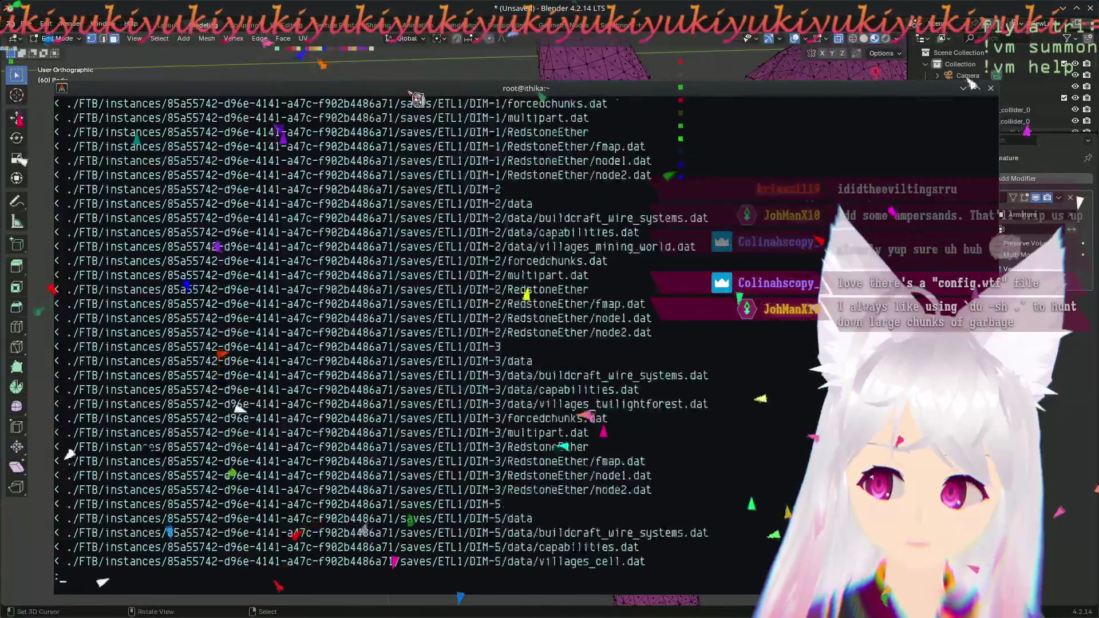
scroll(417, 100, "down", 8)
scroll(418, 100, "down", 8)
scroll(417, 100, "down", 8)
scroll(417, 100, "down", 8)
scroll(417, 100, "down", 8)
scroll(418, 100, "down", 8)
scroll(418, 101, "down", 8)
scroll(418, 100, "down", 8)
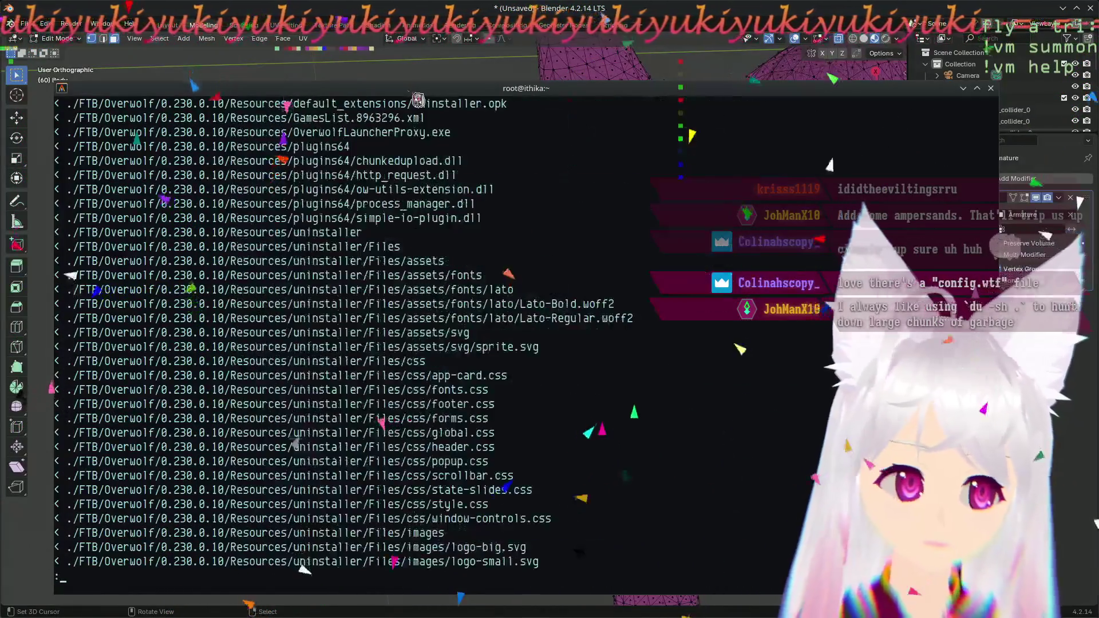
scroll(418, 100, "down", 8)
scroll(417, 100, "down", 8)
scroll(418, 100, "down", 8)
scroll(418, 100, "down", 8)
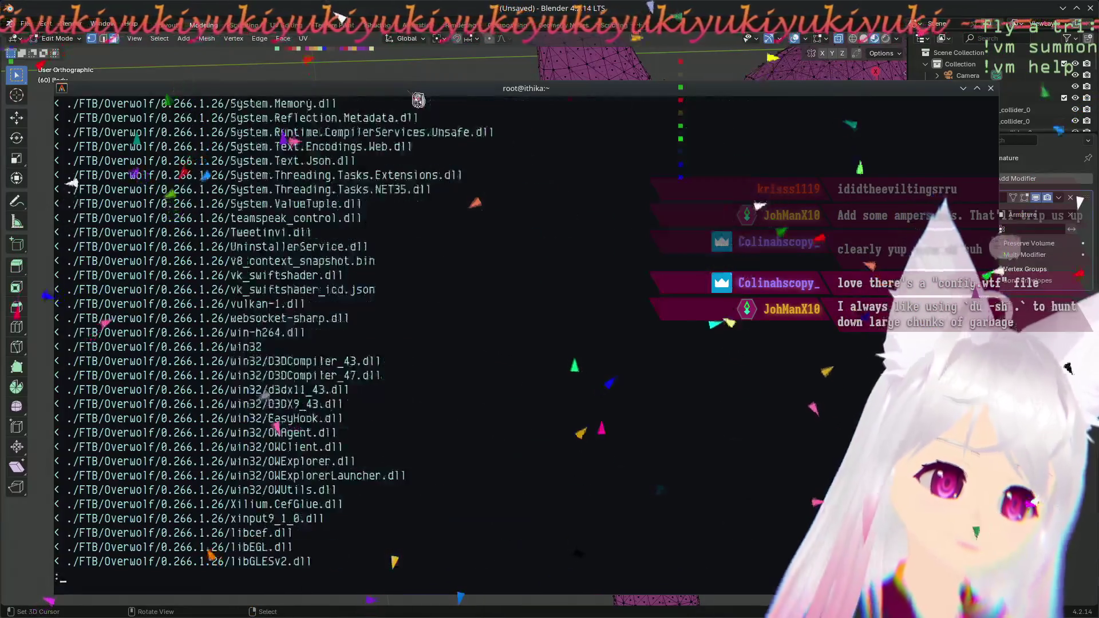
scroll(417, 100, "down", 8)
scroll(417, 100, "down", 8)
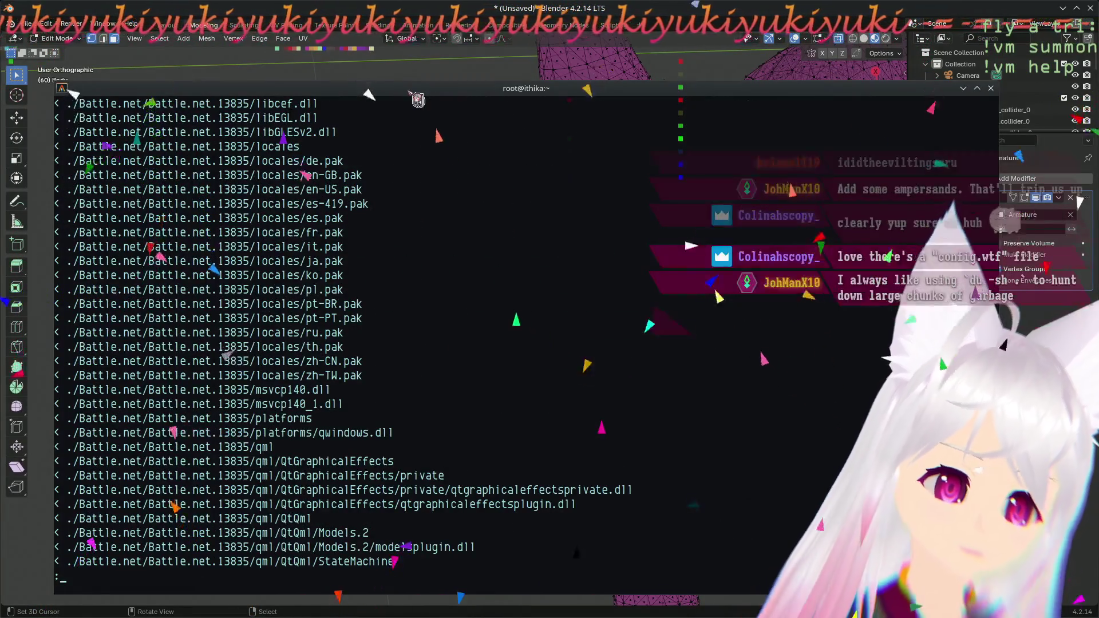
scroll(418, 100, "down", 6)
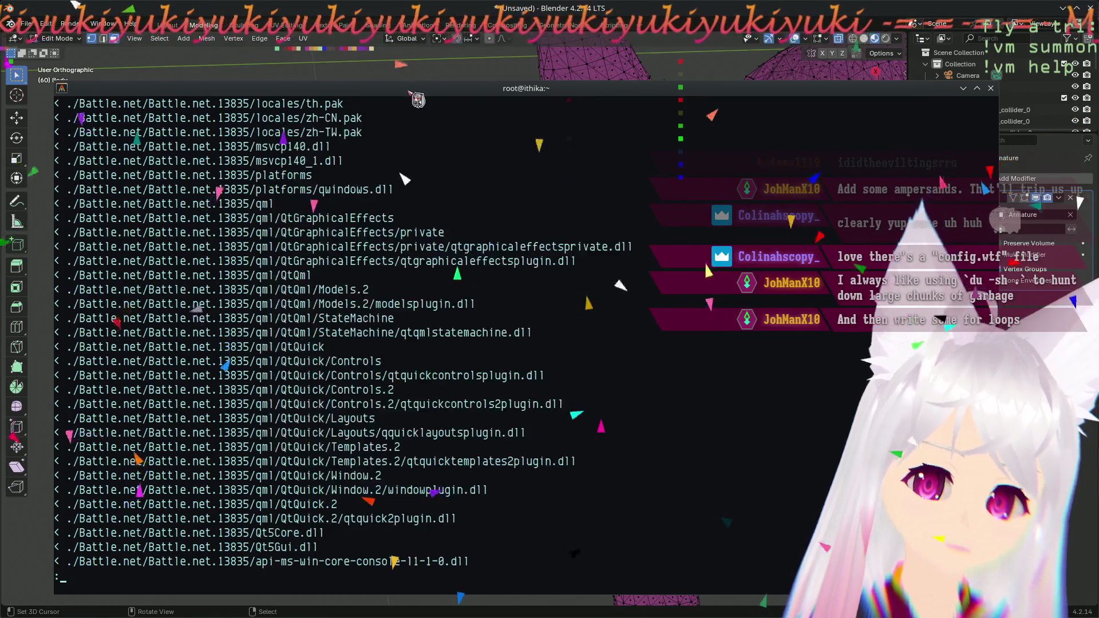
scroll(418, 100, "up", 6)
scroll(418, 100, "down", 15)
scroll(418, 100, "down", 15)
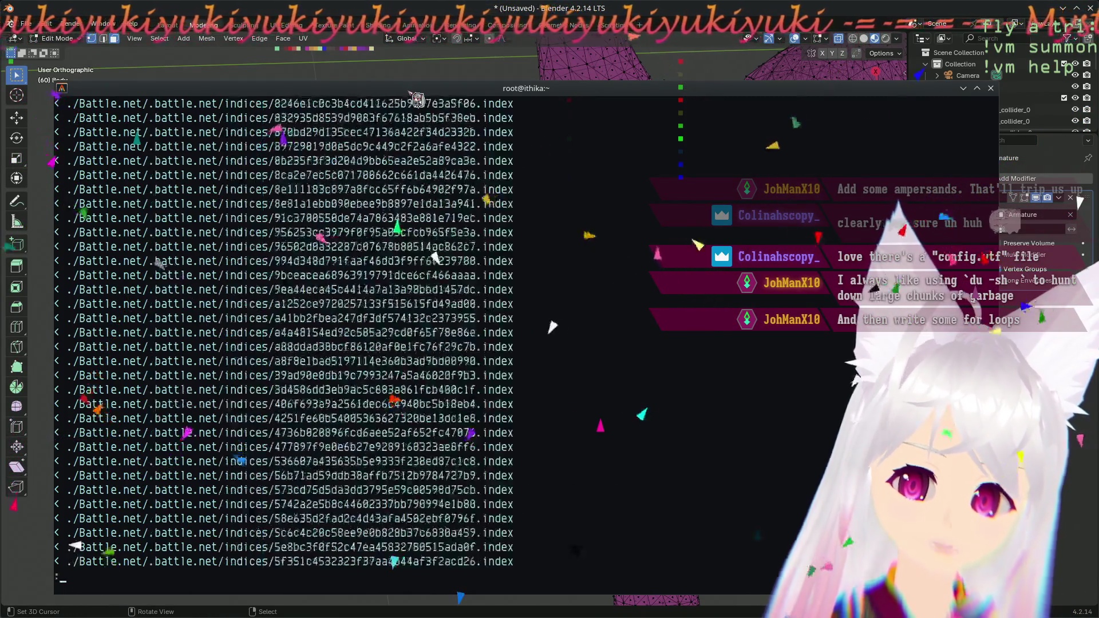
scroll(418, 100, "down", 15)
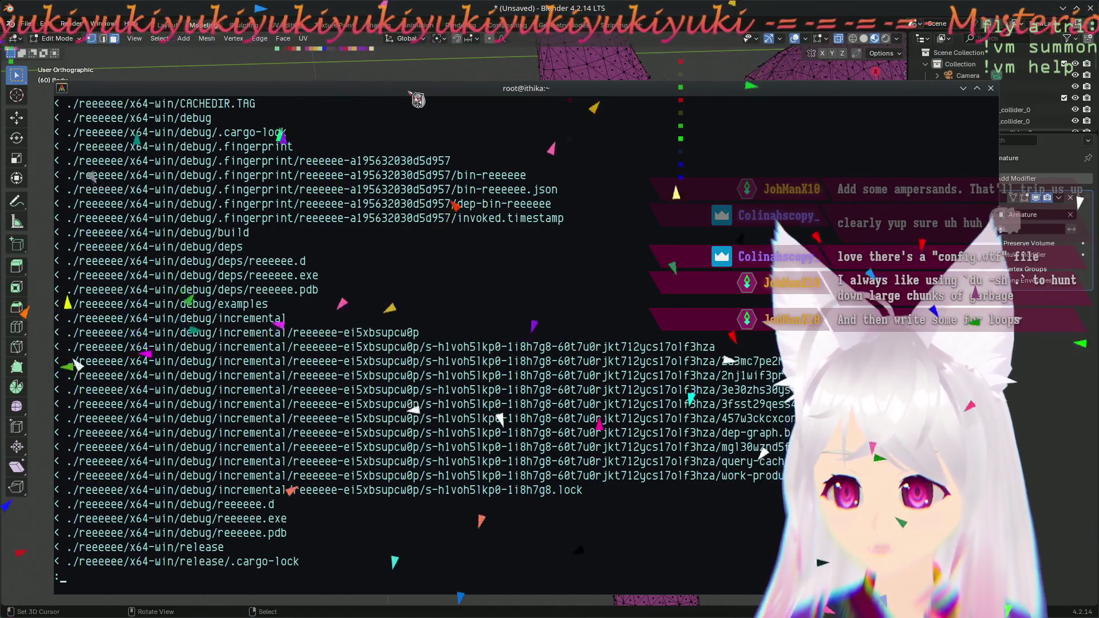
scroll(418, 101, "up", 6)
scroll(417, 100, "up", 6)
scroll(418, 100, "up", 6)
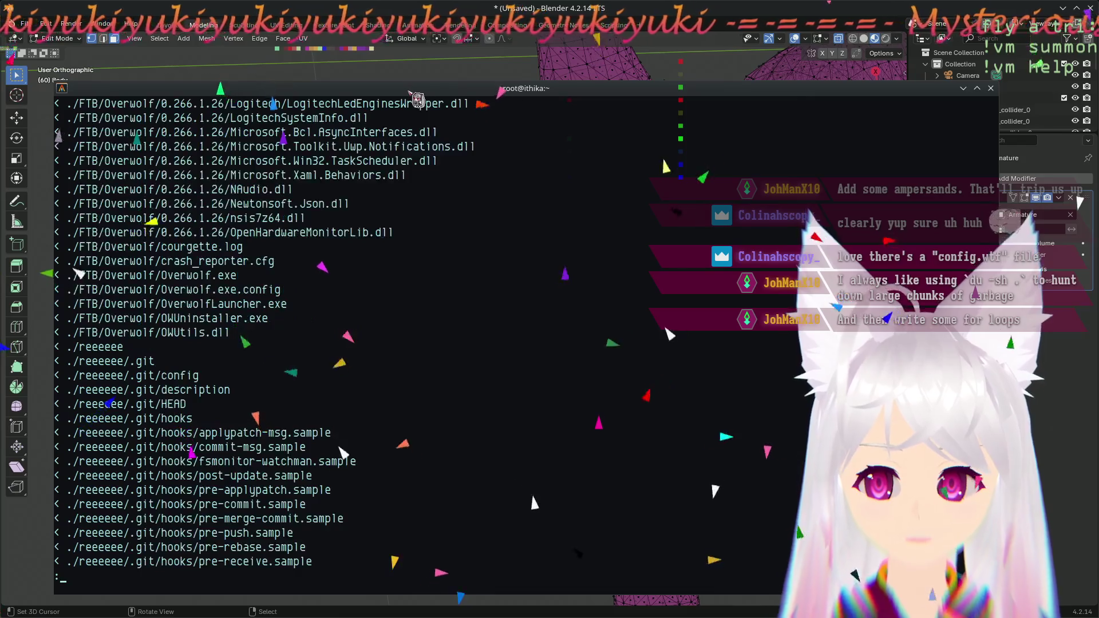
scroll(418, 100, "down", 6)
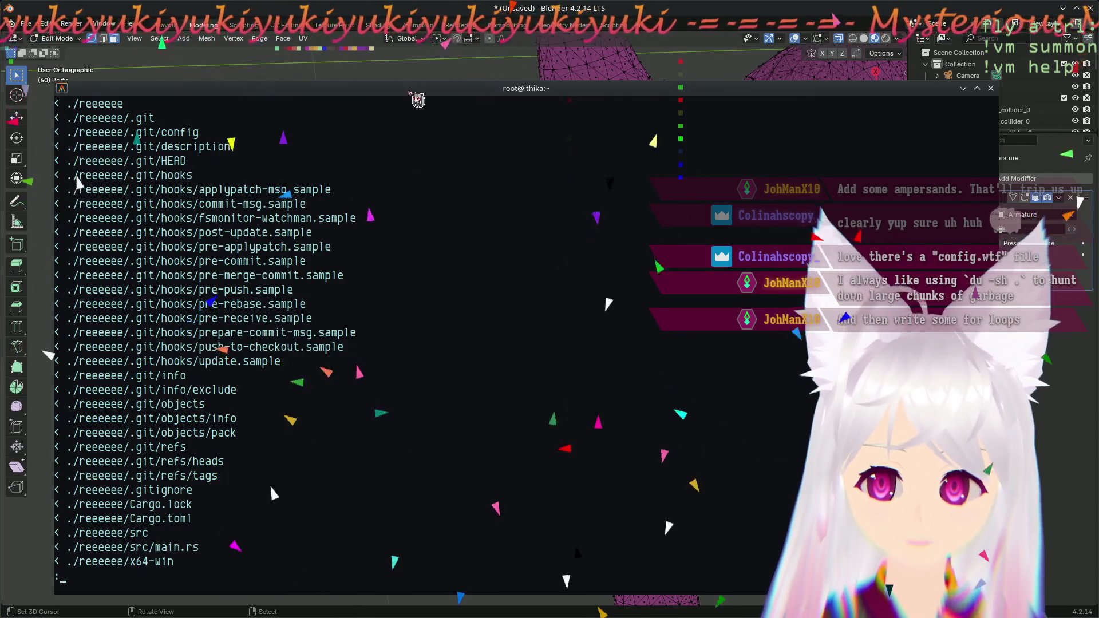
scroll(418, 100, "up", 6)
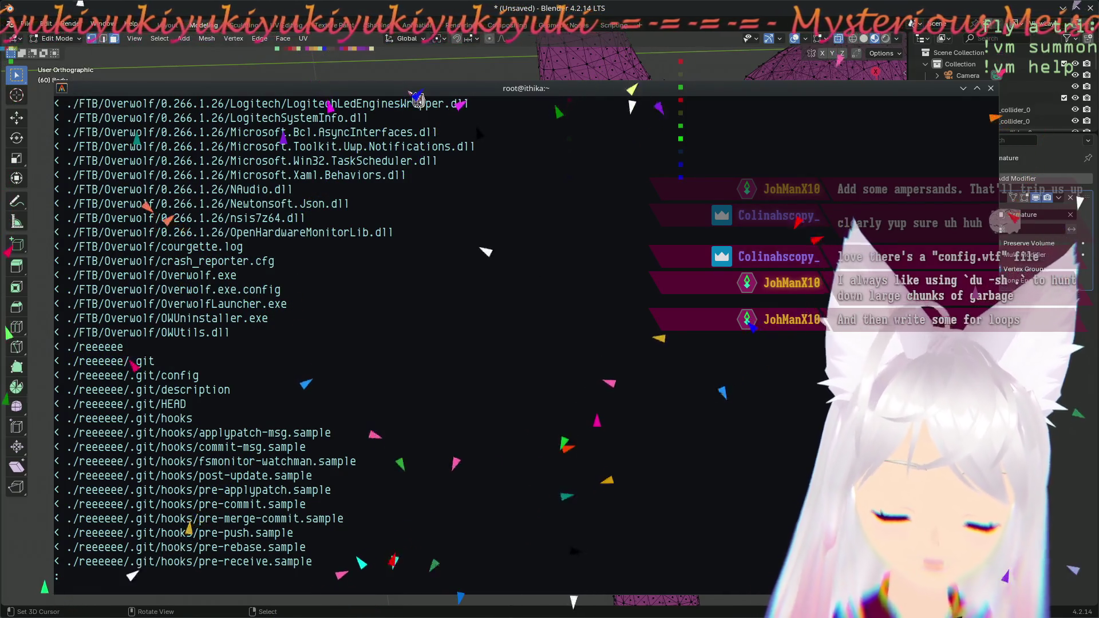
scroll(417, 100, "down", 6)
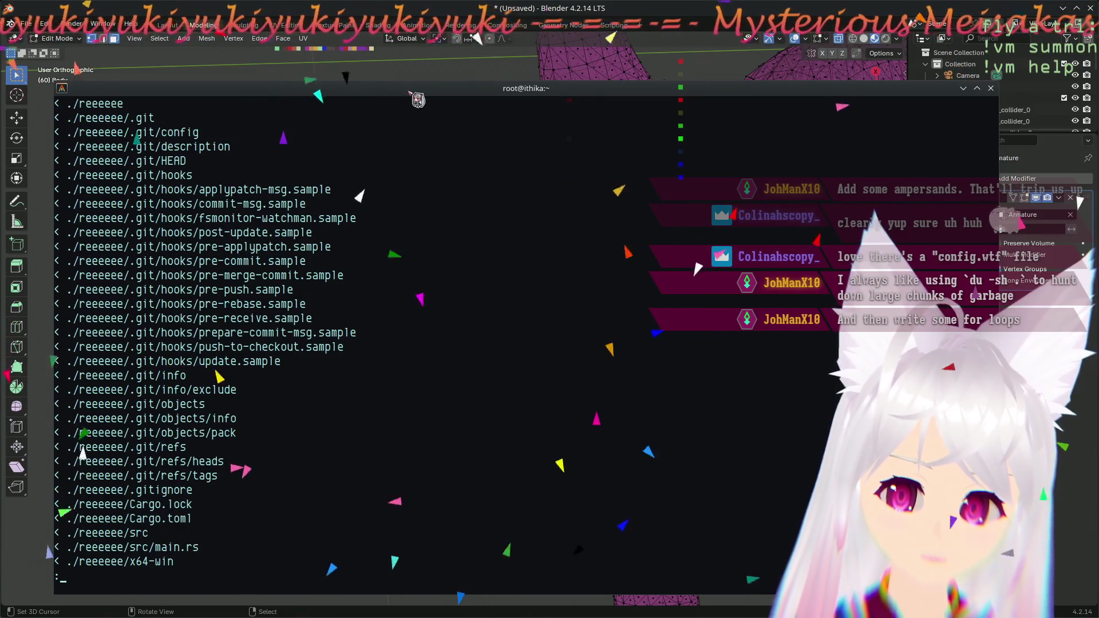
scroll(418, 100, "up", 6)
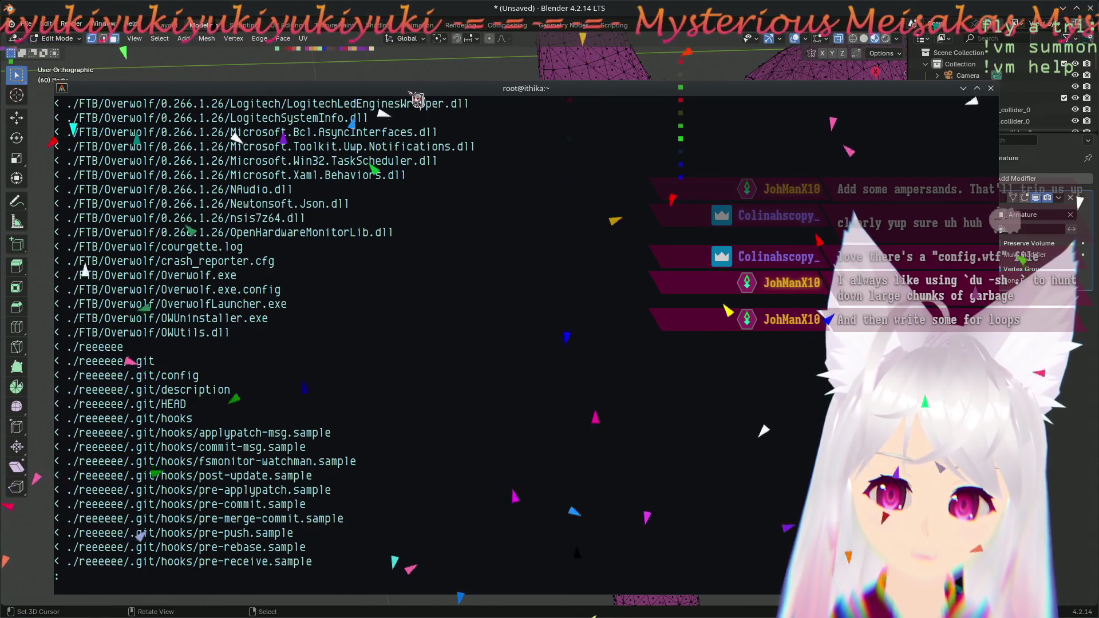
scroll(418, 100, "up", 6)
scroll(418, 100, "down", 6)
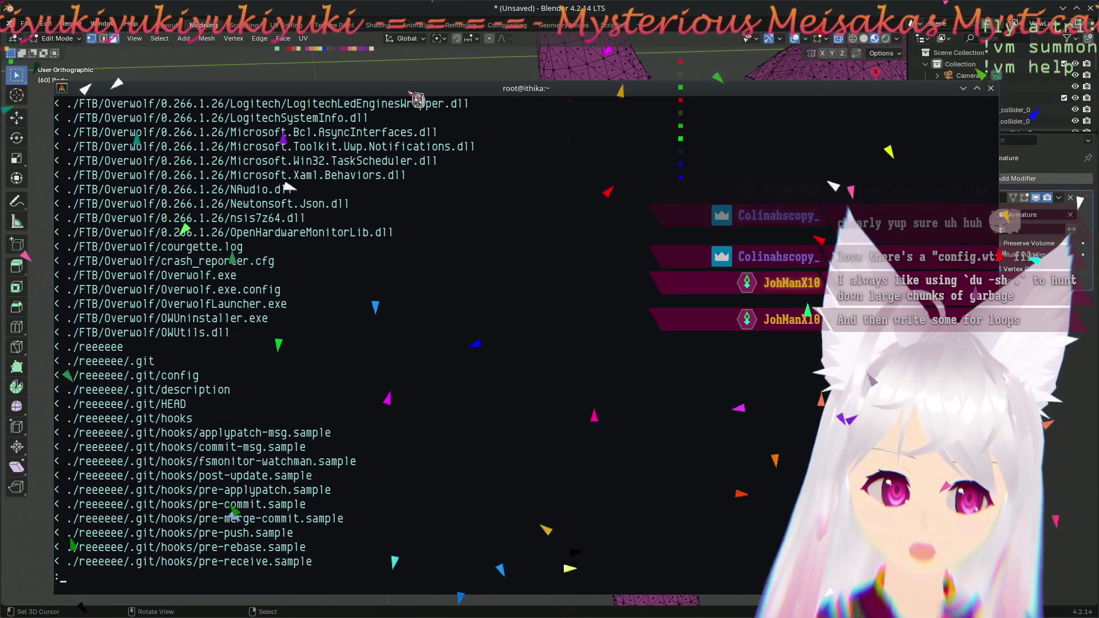
scroll(418, 100, "down", 6)
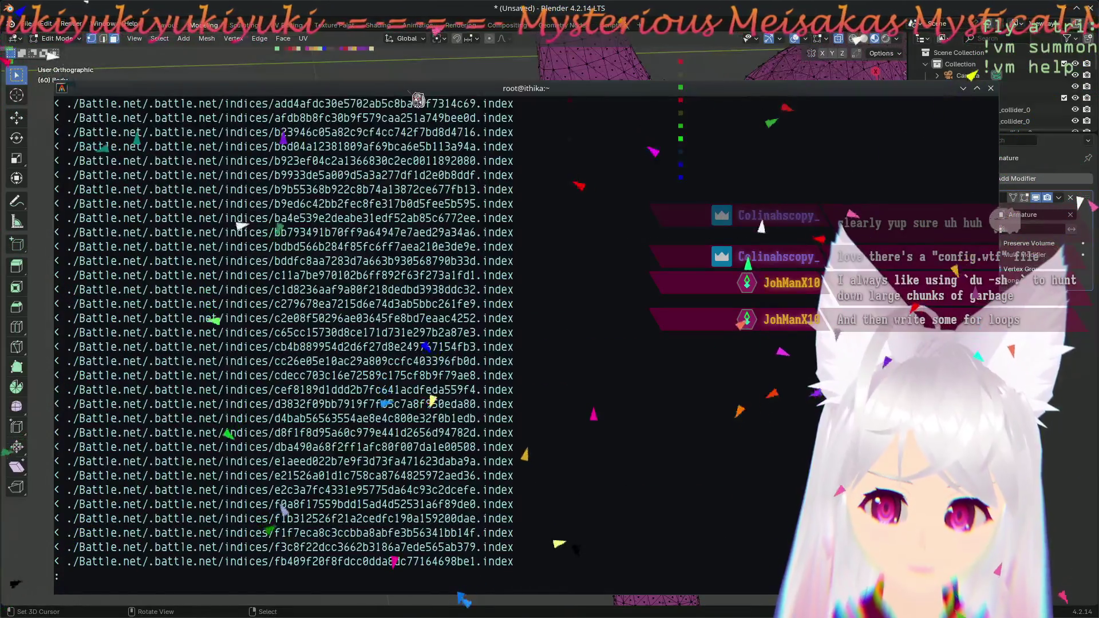
scroll(418, 100, "down", 6)
scroll(418, 100, "up", 18)
scroll(418, 100, "down", 6)
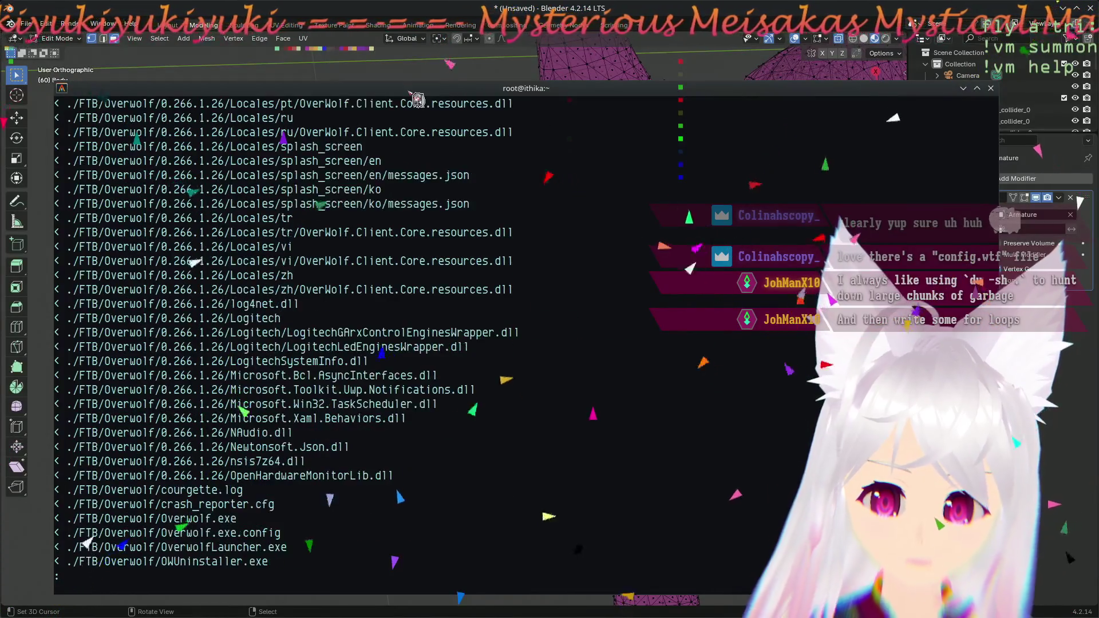
scroll(418, 100, "down", 6)
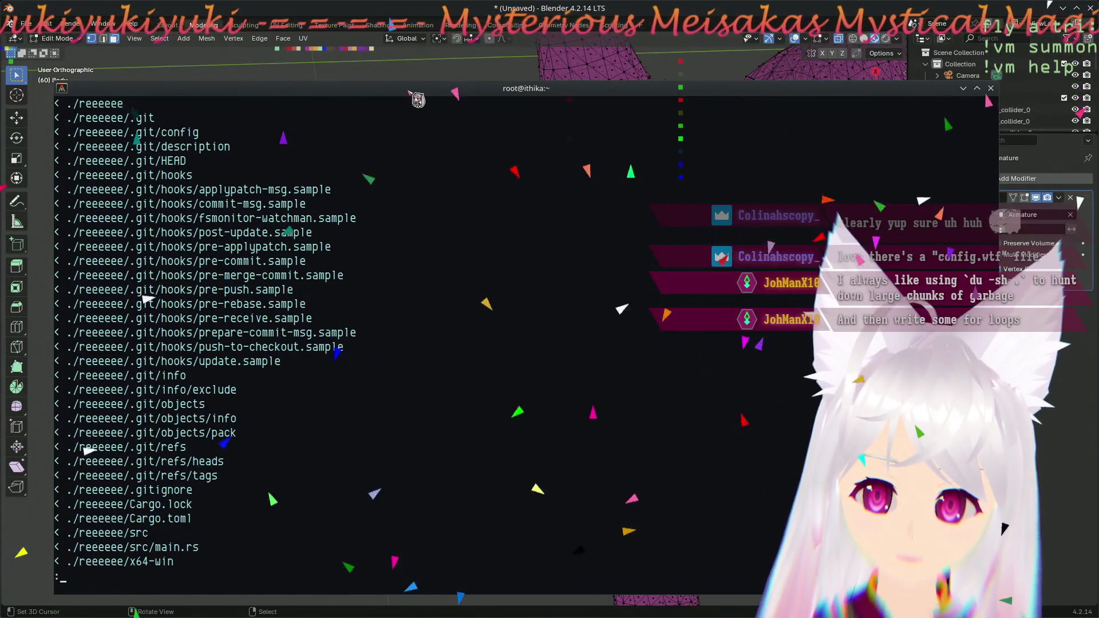
scroll(417, 100, "down", 6)
scroll(418, 100, "down", 6)
scroll(418, 100, "down", 6)
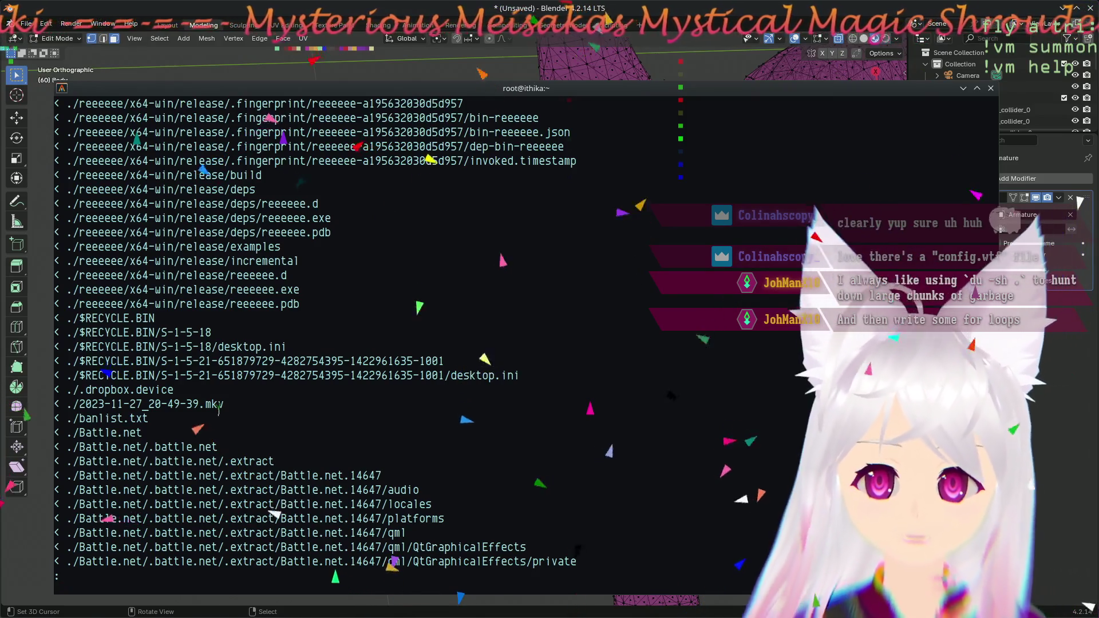
- Quit the pager and list /mnt/vm2 in detail with ls -l, scrolling through the output
key("q")
type("ls -l /mnt/vm2")
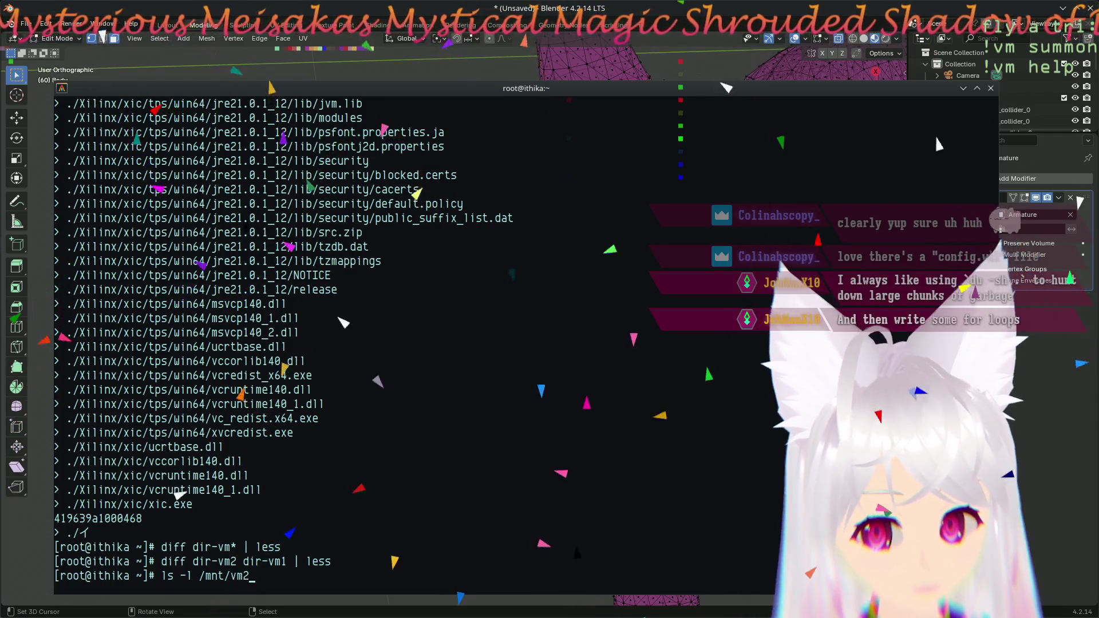
key("Return")
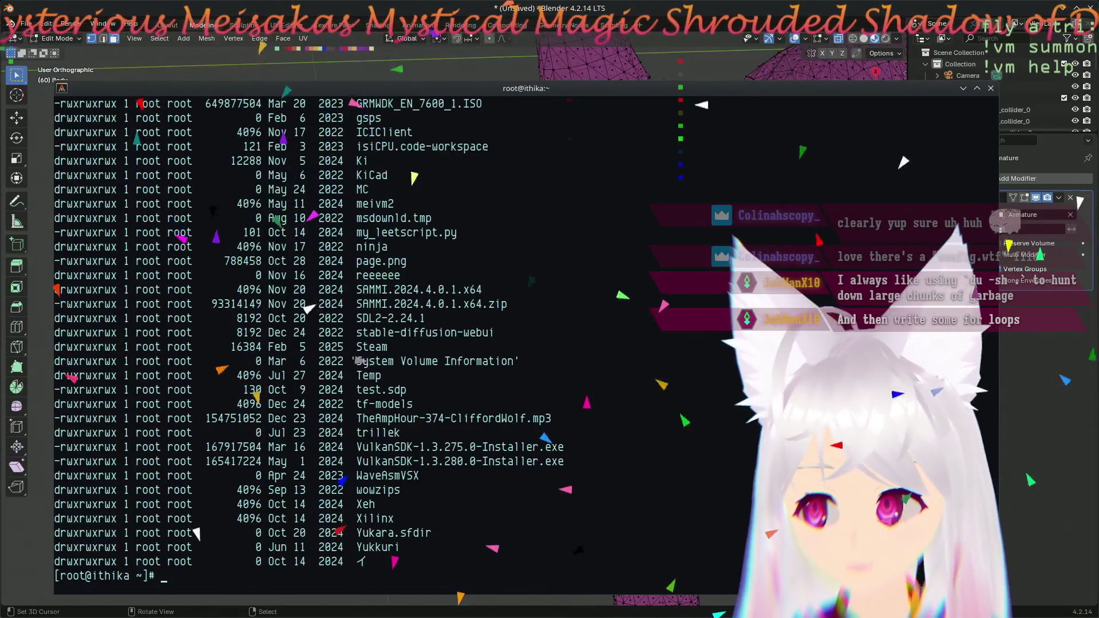
scroll(219, 406, "up", 8)
scroll(343, 401, "up", 2)
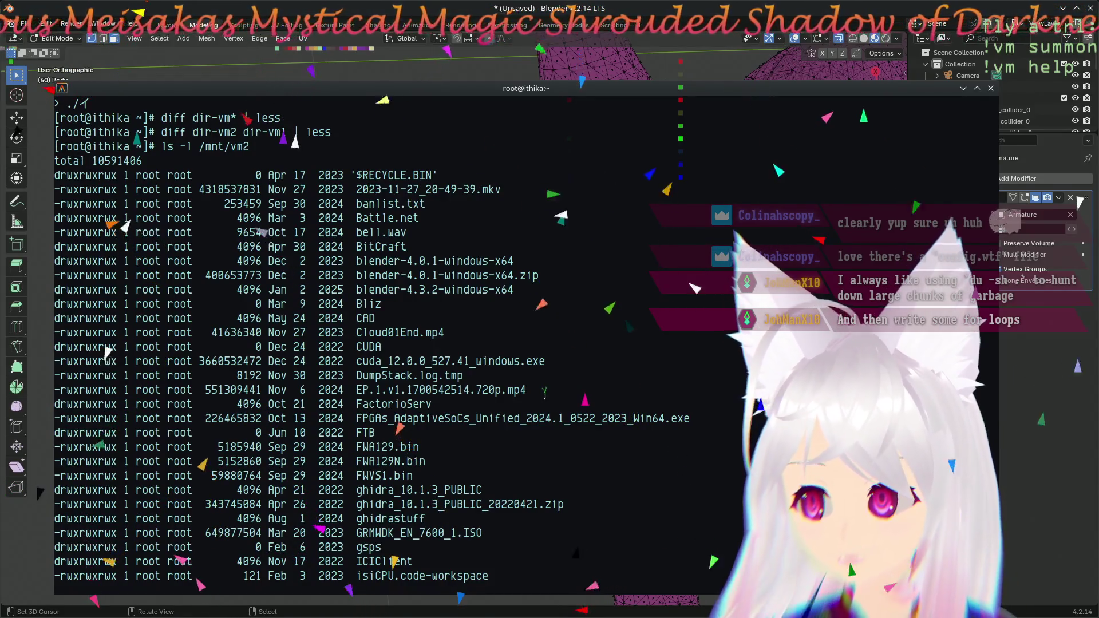
scroll(544, 392, "down", 2)
scroll(610, 379, "down", 6)
scroll(610, 378, "down", 2)
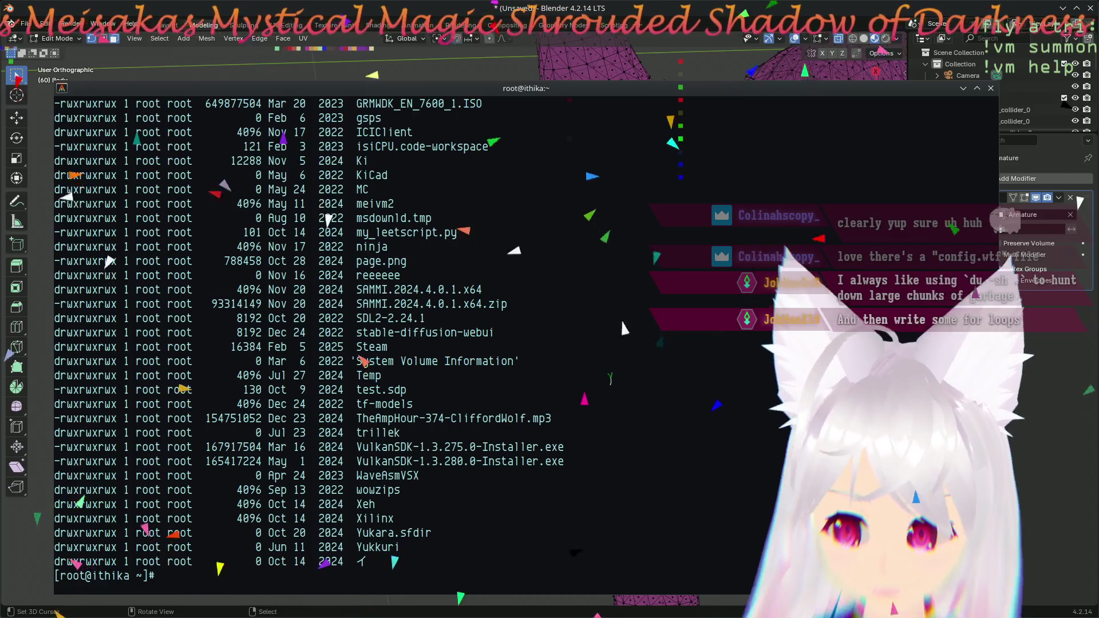
- Run ls -l on /mnt/vm1 and scroll to compare it against the /mnt/vm2 listing
type("ls -l /mnt/vm")
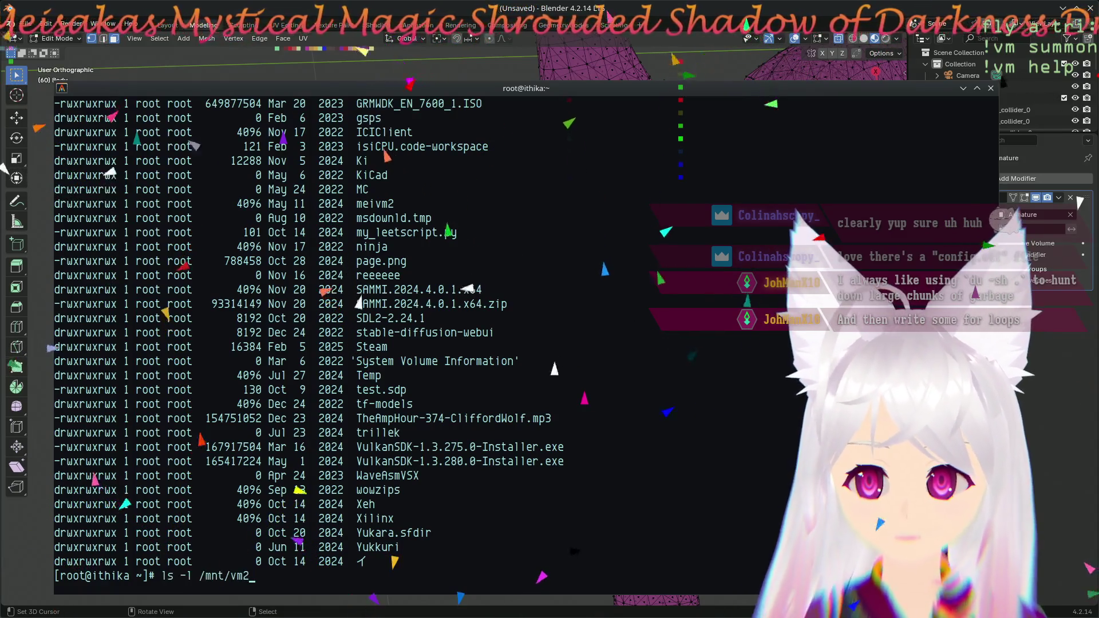
scroll(601, 348, "up", 1)
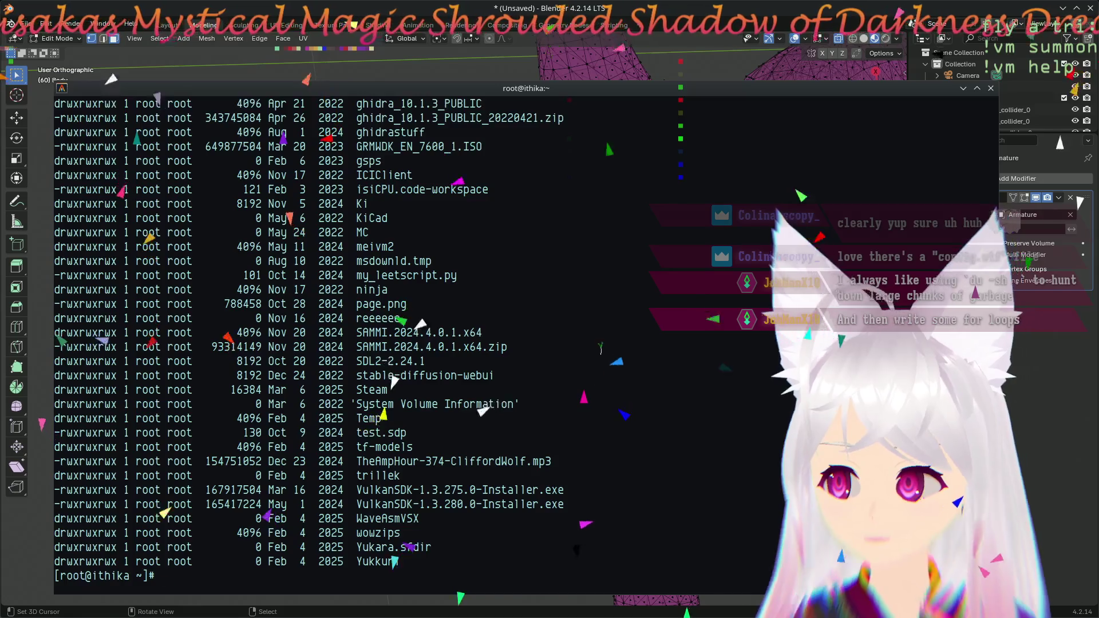
scroll(601, 348, "up", 6)
scroll(584, 362, "up", 2)
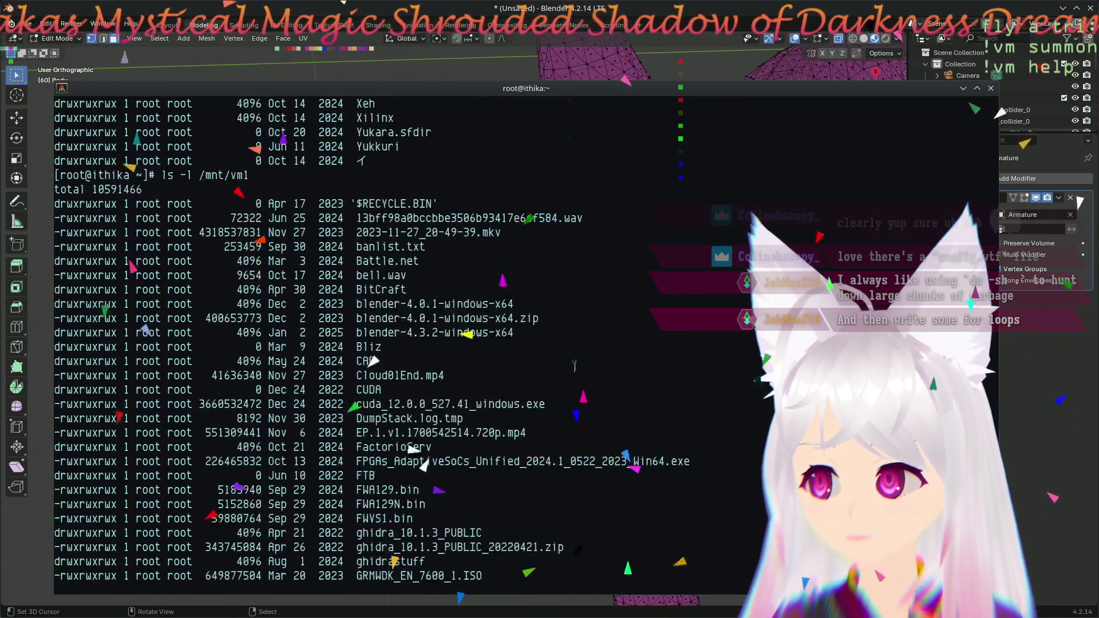
scroll(574, 365, "up", 3)
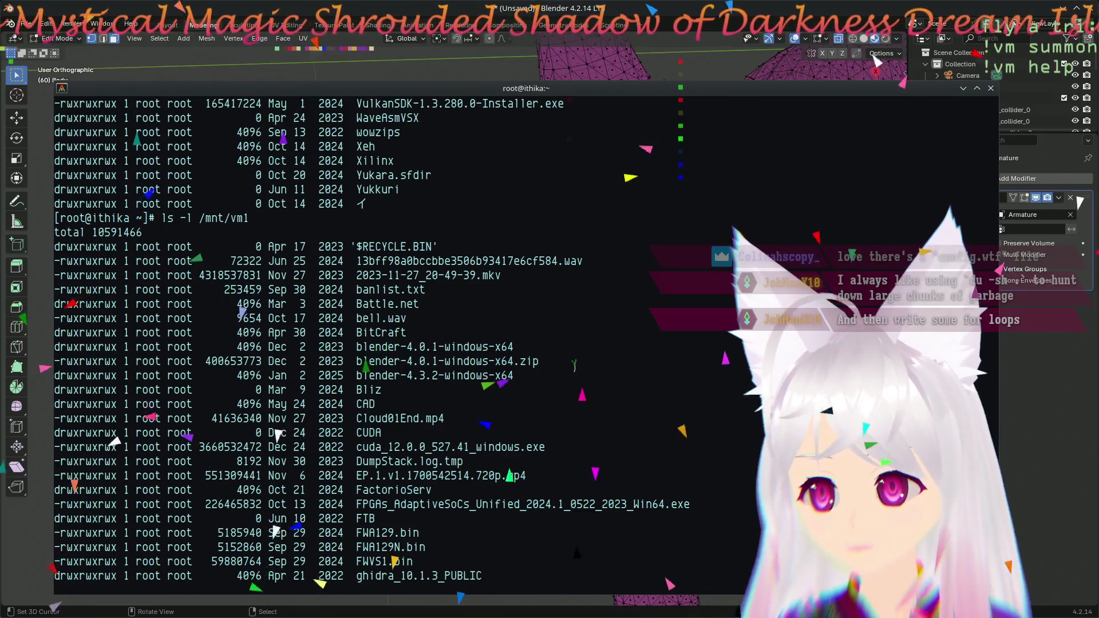
scroll(574, 365, "down", 10)
scroll(574, 365, "up", 1)
scroll(574, 366, "up", 6)
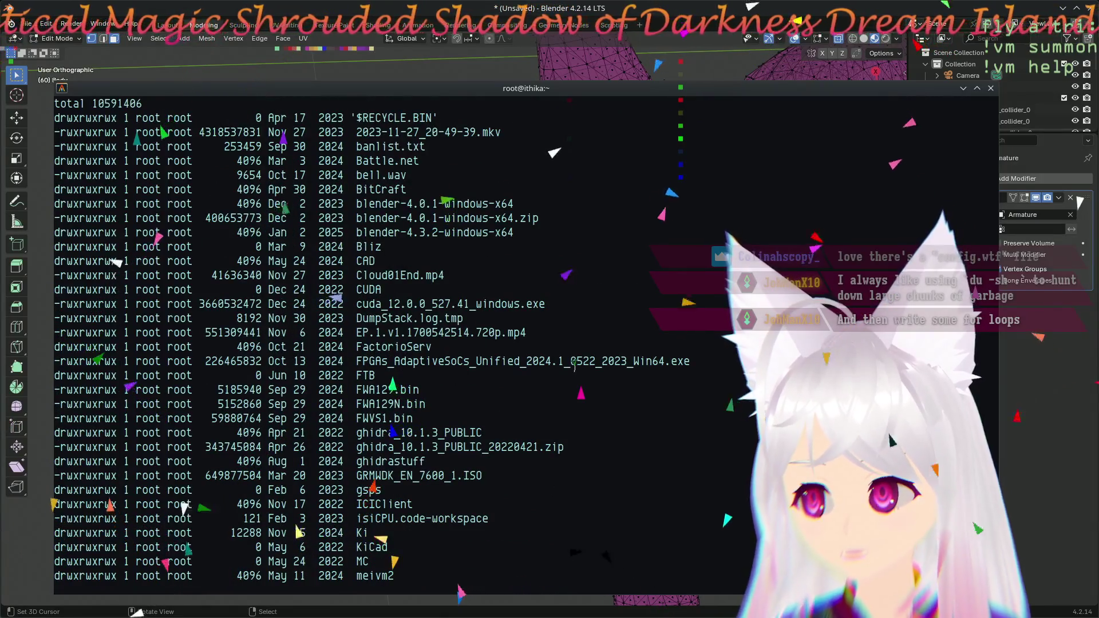
scroll(574, 366, "down", 6)
scroll(574, 367, "down", 6)
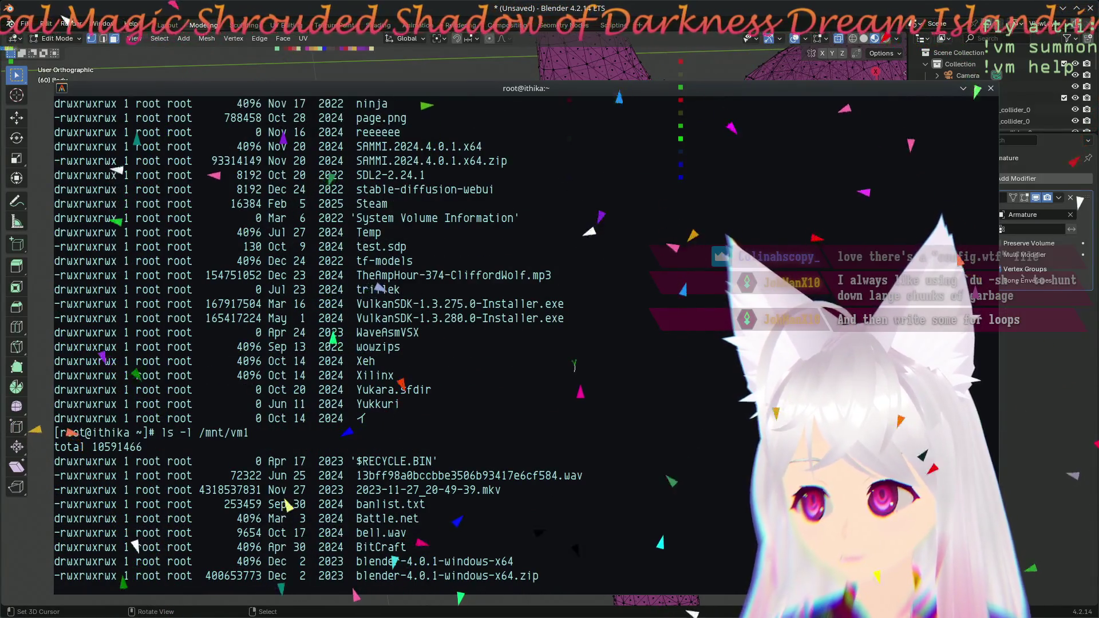
scroll(574, 366, "down", 6)
scroll(574, 365, "down", 6)
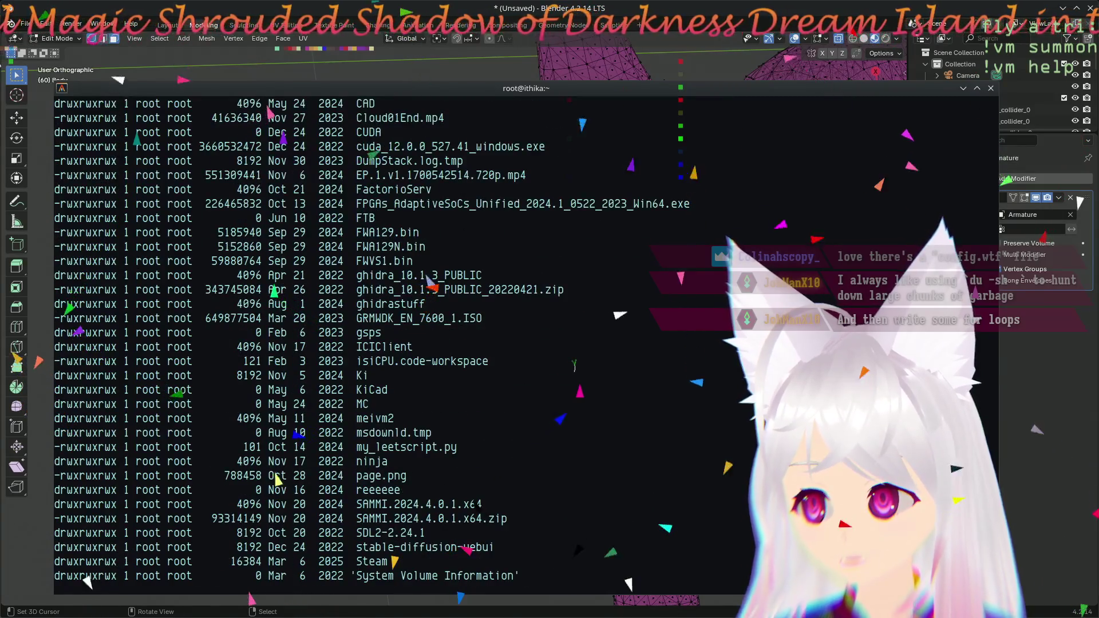
scroll(574, 365, "down", 4)
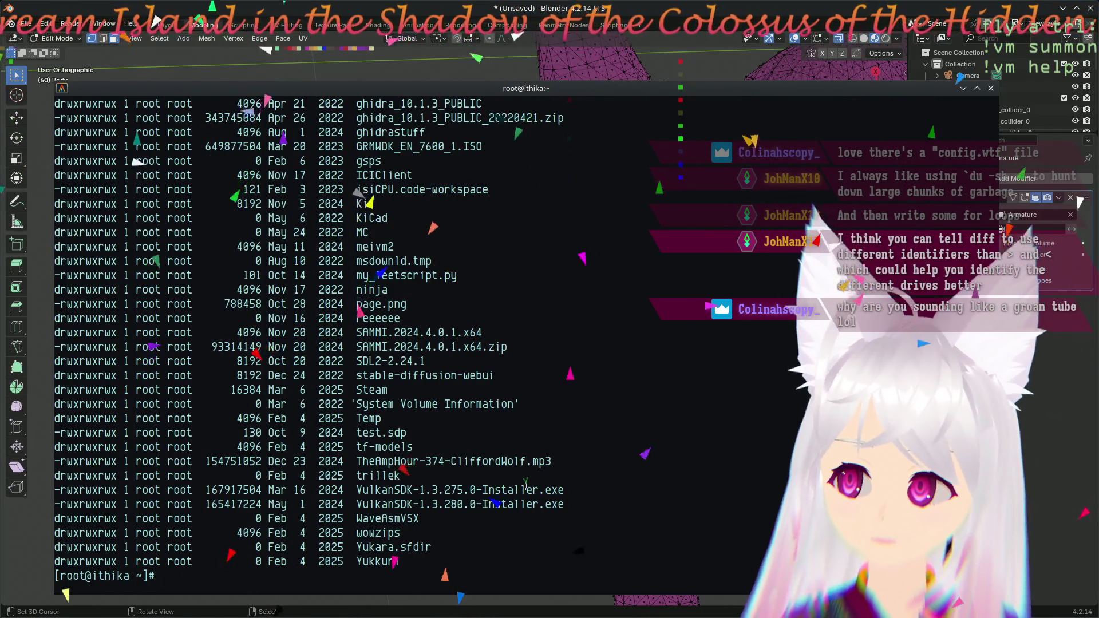
type("ls -l /mnt/vm1")
key("Return")
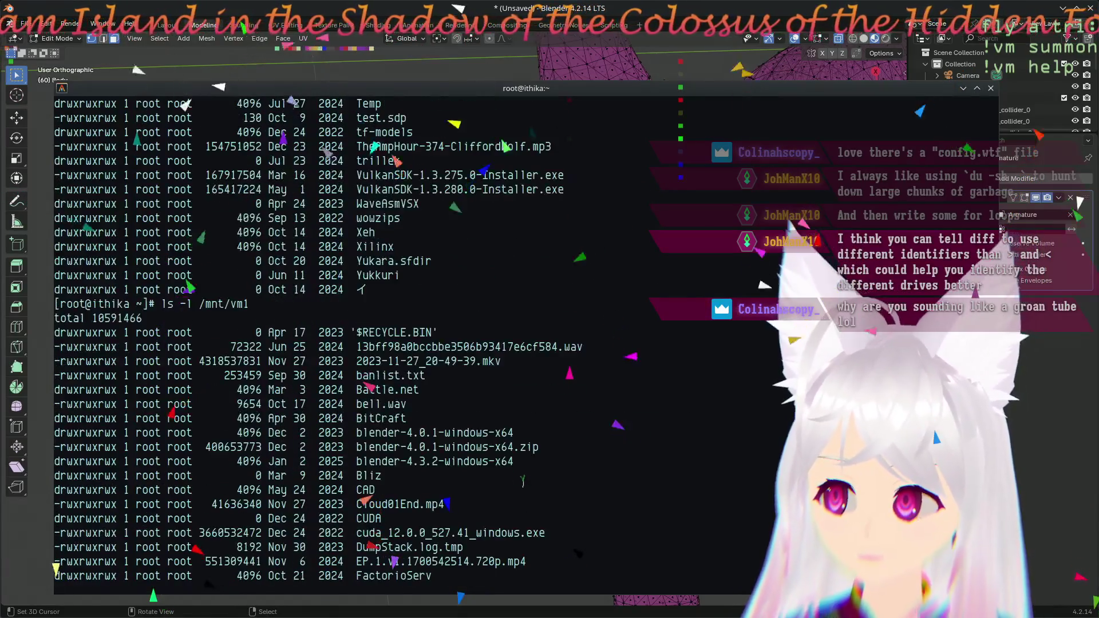
scroll(377, 344, "up", 6)
scroll(377, 344, "up", 15)
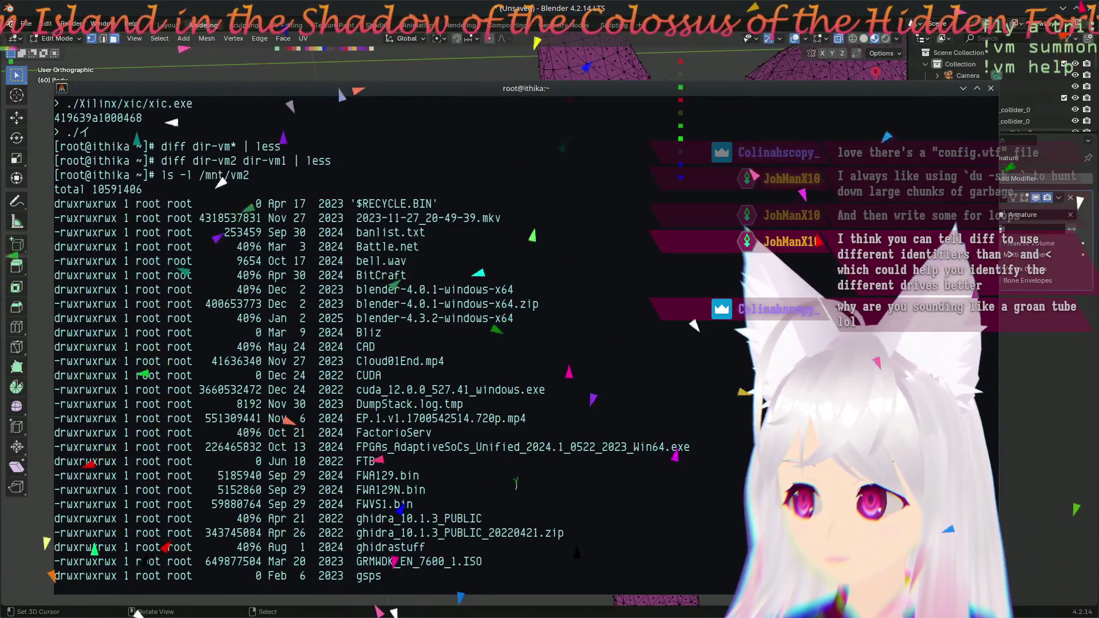
scroll(516, 484, "down", 8)
scroll(515, 483, "down", 7)
scroll(513, 483, "down", 7)
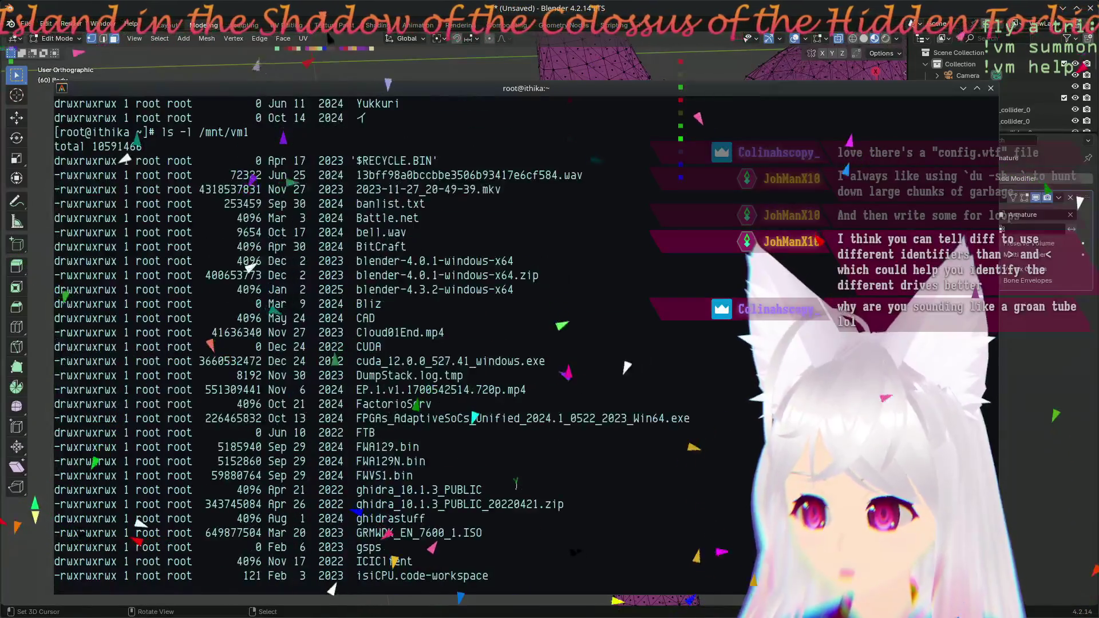
scroll(512, 482, "down", 8)
scroll(511, 482, "down", 1)
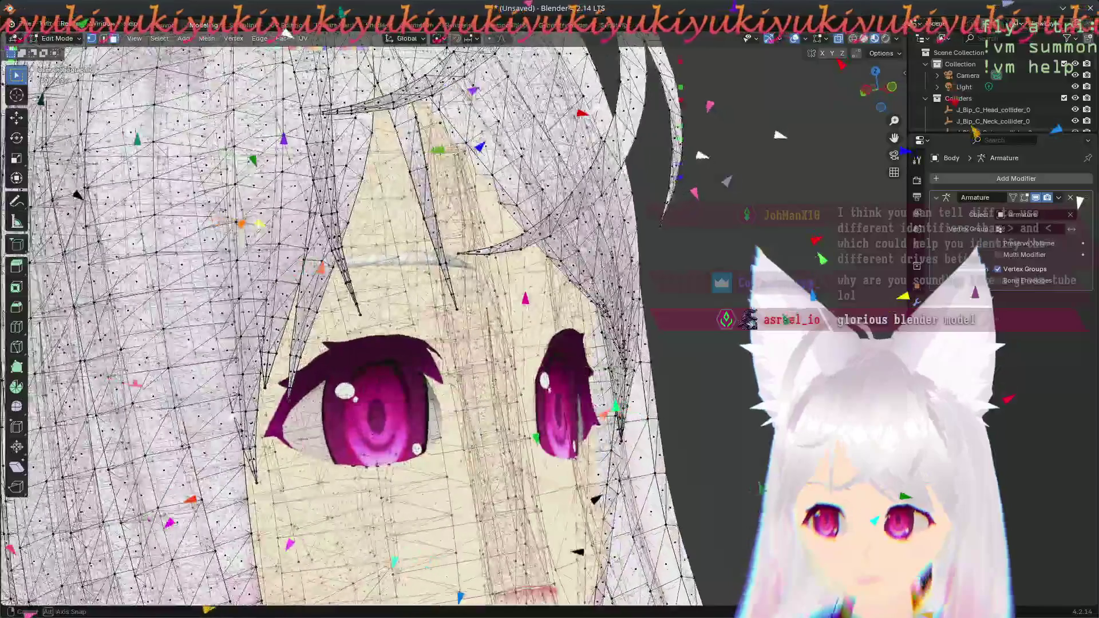
mouse_move(574, 404)
middle_mouse_down()
mouse_move(675, 395)
mouse_move(572, 395)
mouse_move(621, 346)
mouse_move(453, 339)
mouse_move(440, 400)
mouse_move(648, 429)
mouse_move(552, 259)
mouse_move(643, 403)
middle_mouse_up()
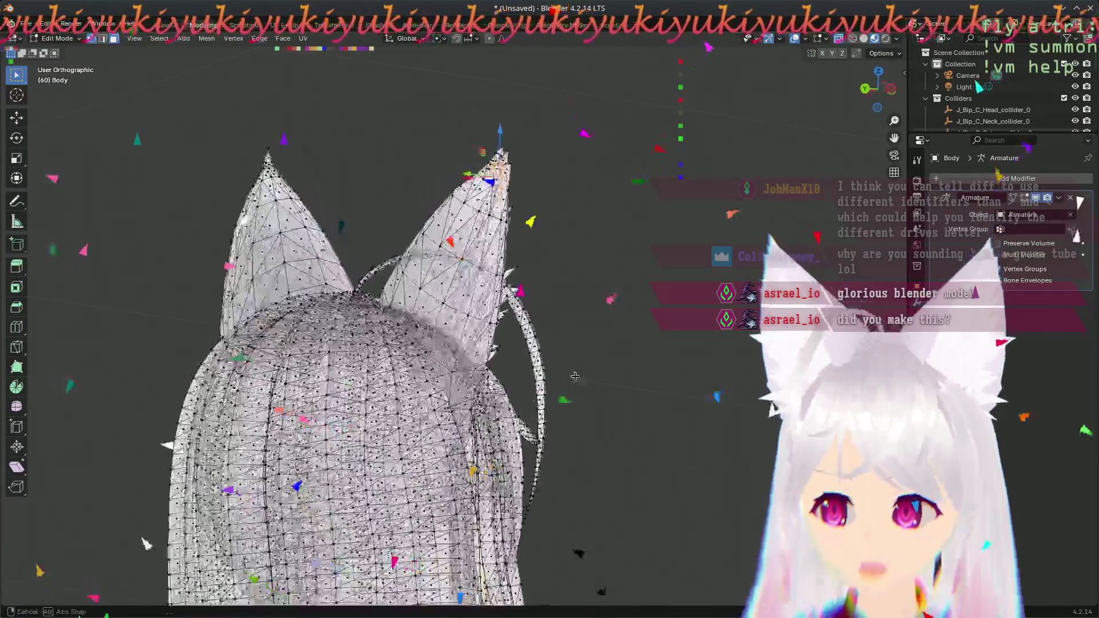
middle_click_drag(638, 434, 455, 499)
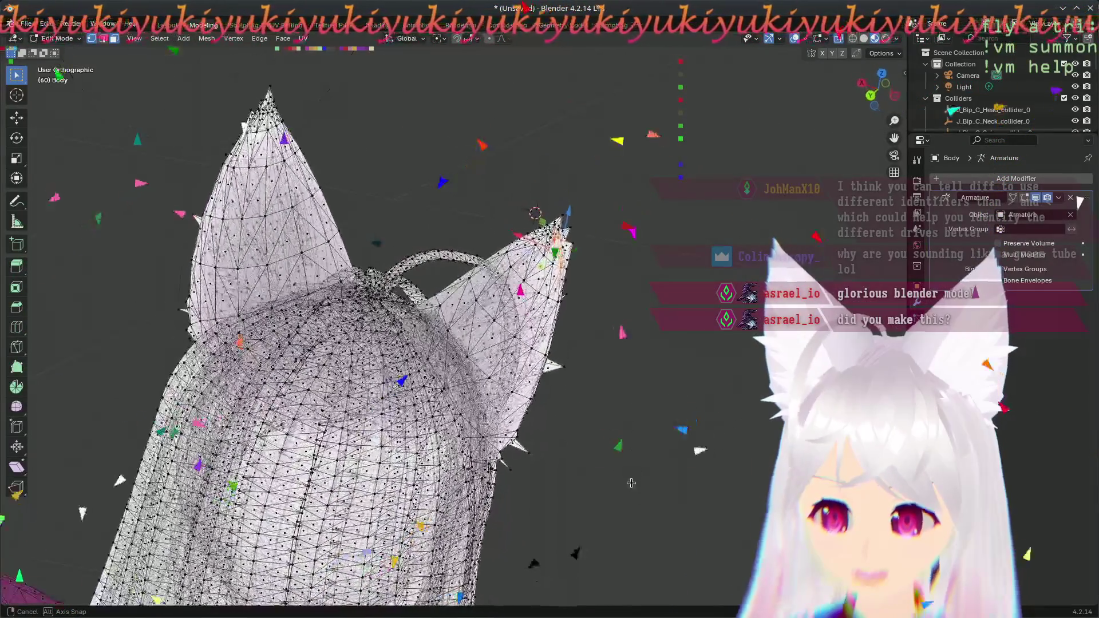
mouse_move(580, 455)
middle_mouse_down()
mouse_move(305, 360)
mouse_move(343, 321)
middle_mouse_up()
middle_click_drag(266, 392, 206, 382)
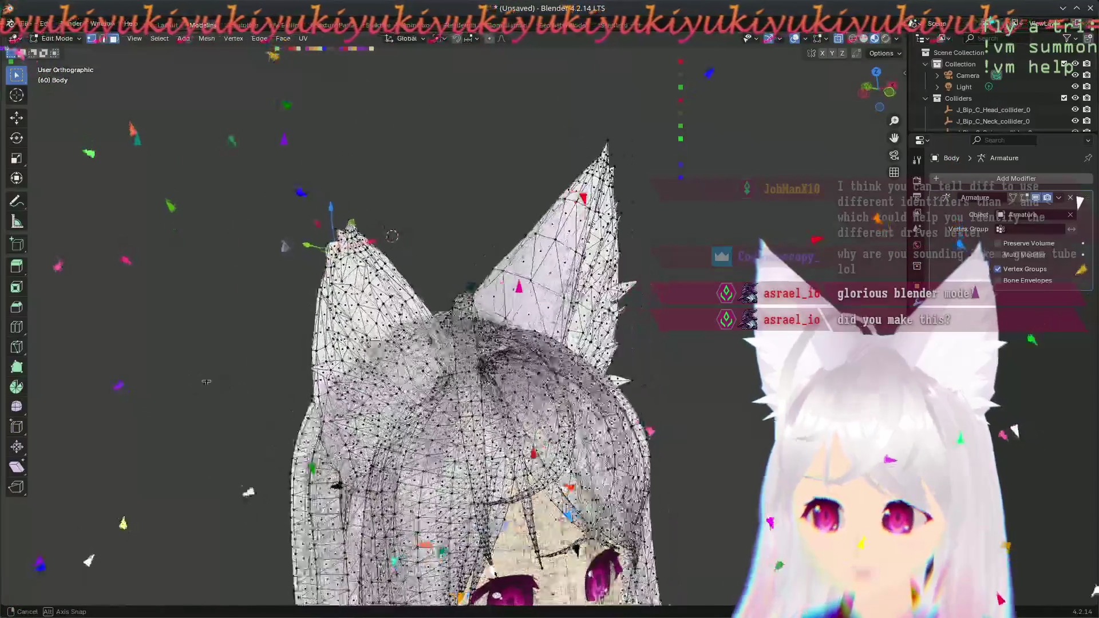
middle_click_drag(407, 356, 555, 332)
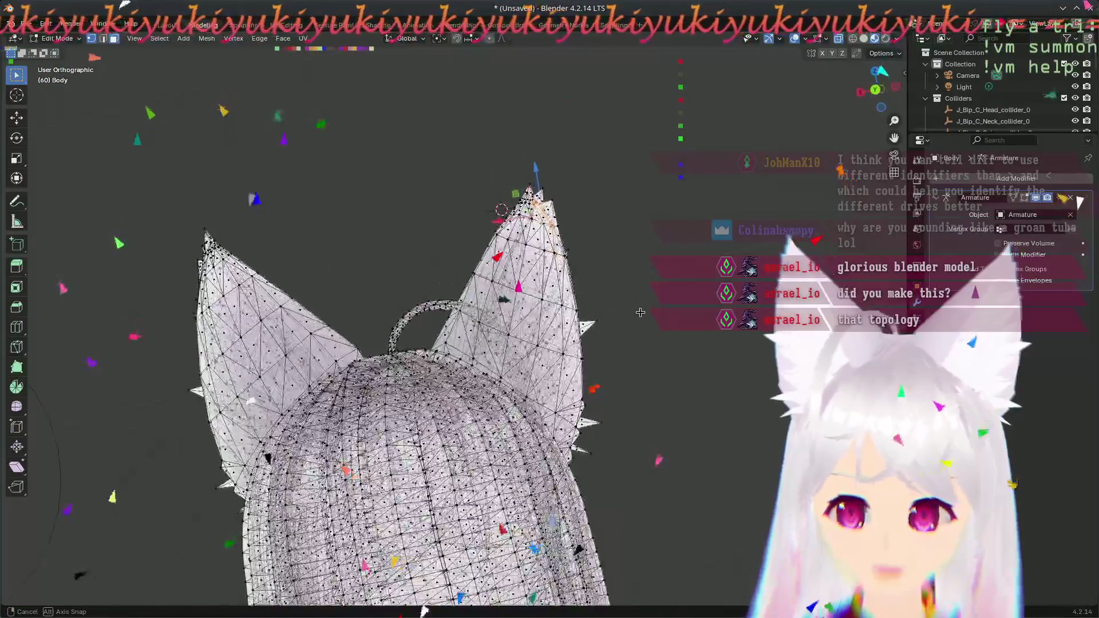
middle_click_drag(645, 381, 675, 366)
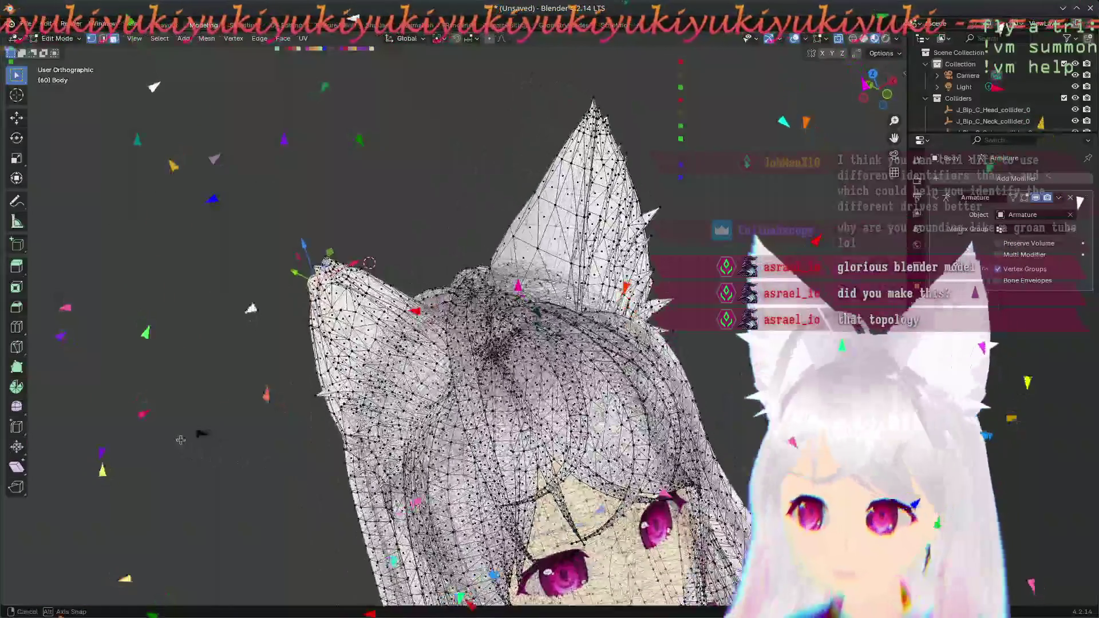
middle_click_drag(469, 401, 485, 398)
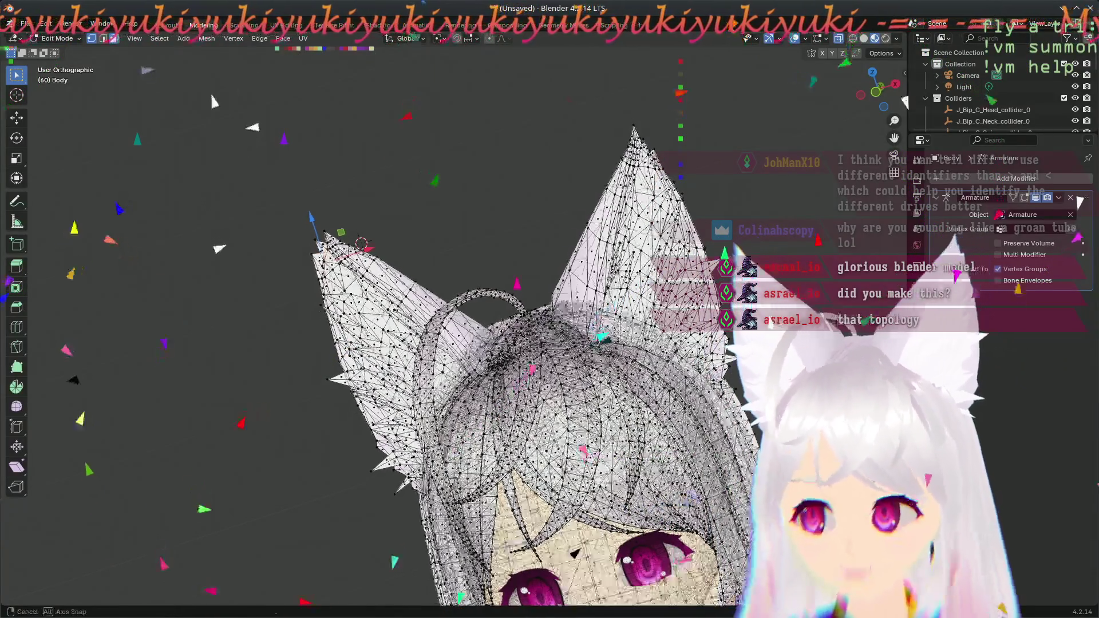
mouse_move(625, 426)
middle_mouse_down()
mouse_move(555, 370)
mouse_move(420, 363)
middle_mouse_up()
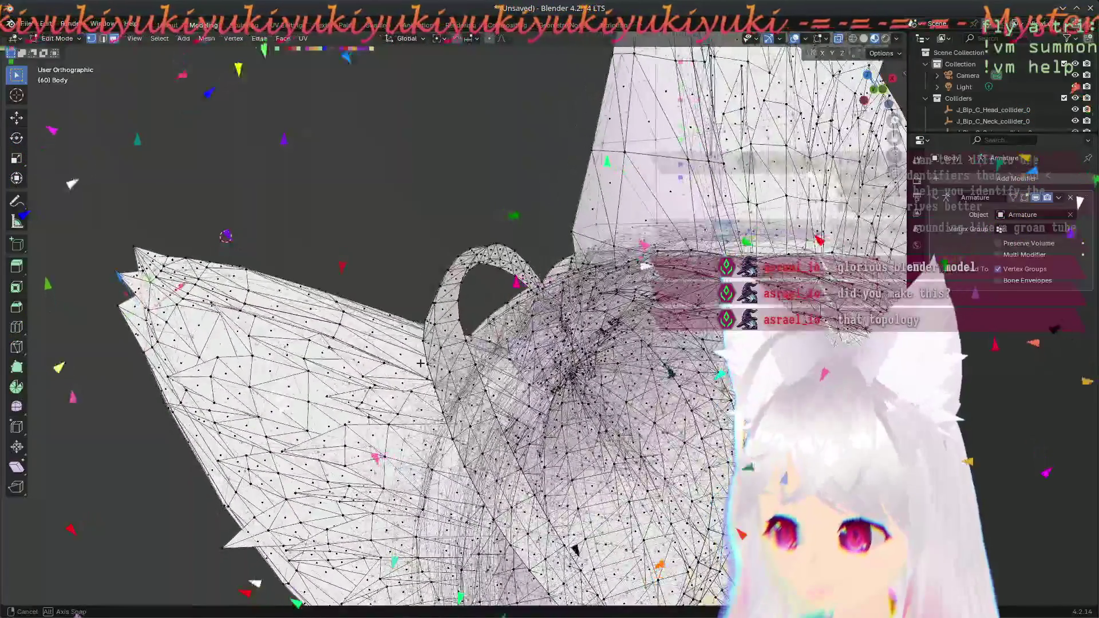
mouse_move(488, 431)
middle_mouse_down()
mouse_move(361, 293)
mouse_move(390, 362)
mouse_move(382, 321)
mouse_move(401, 415)
middle_mouse_up()
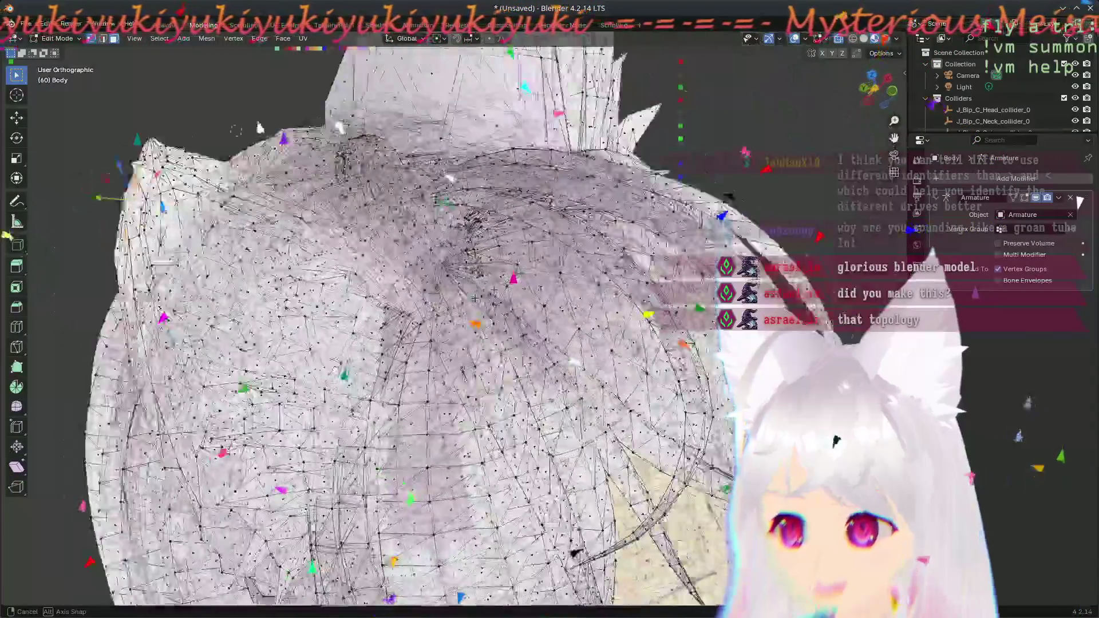
middle_click_drag(401, 415, 693, 181)
mouse_move(234, 371)
middle_mouse_down()
mouse_move(585, 353)
mouse_move(535, 488)
mouse_move(468, 543)
middle_mouse_up()
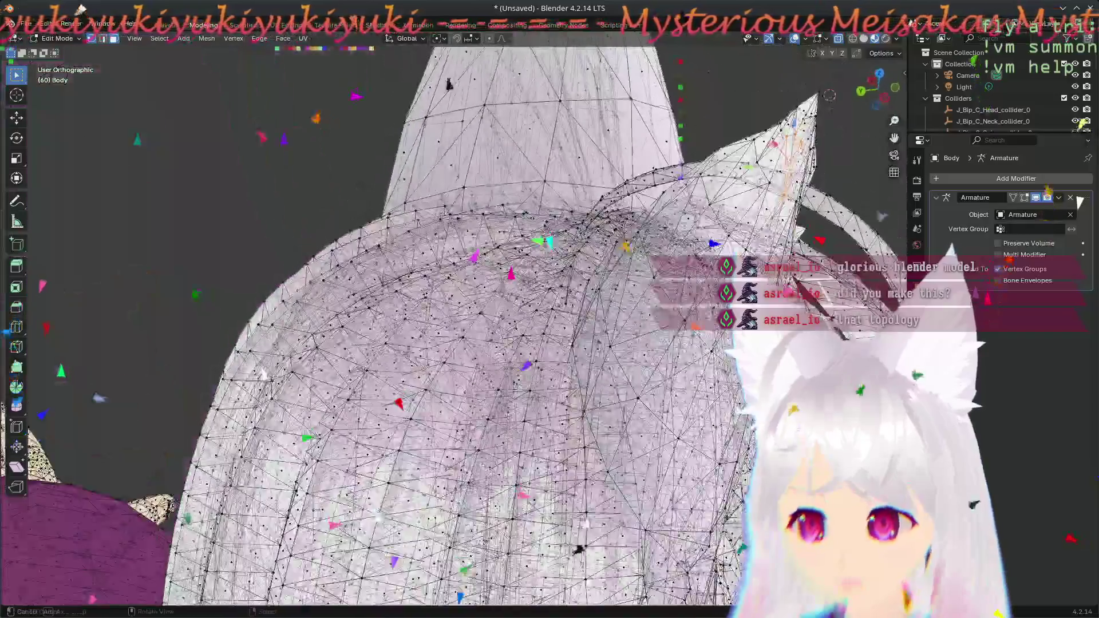
middle_click_drag(469, 543, 401, 572)
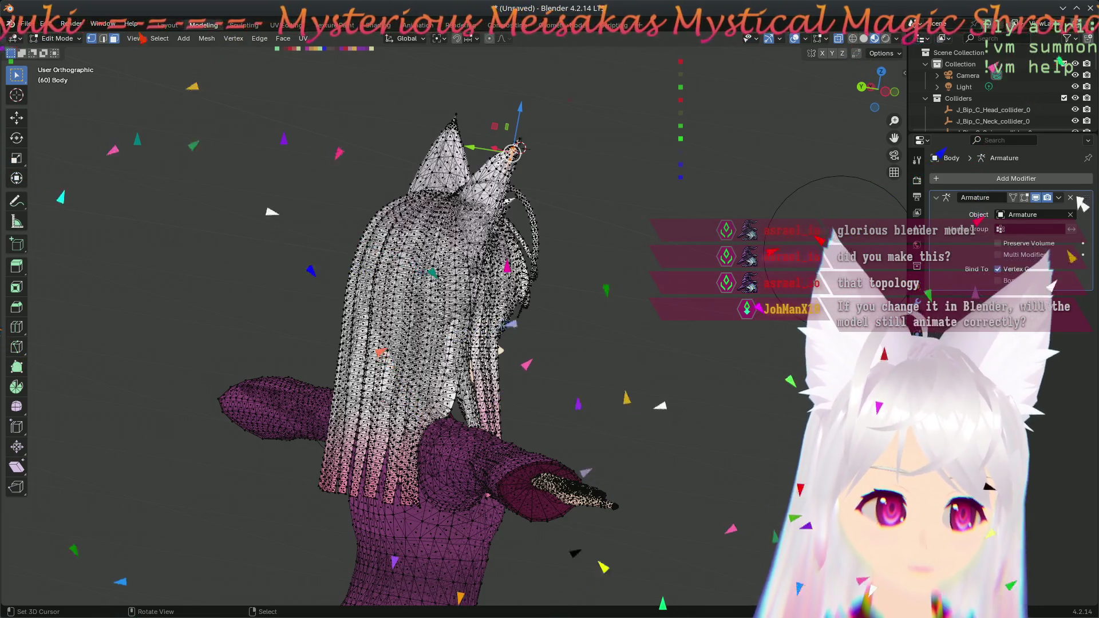
mouse_move(401, 434)
middle_mouse_down()
mouse_move(282, 439)
mouse_move(639, 388)
middle_mouse_up()
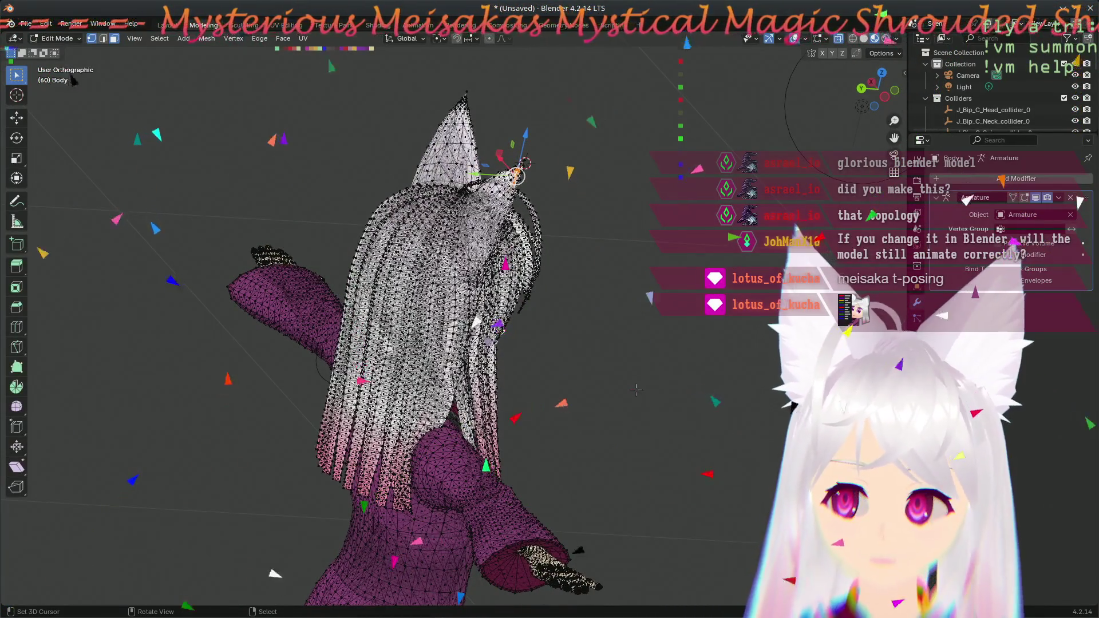
- Orbit to look down on the model, around the ears and to the back of the head
mouse_move(458, 316)
middle_mouse_down()
mouse_move(399, 292)
mouse_move(611, 325)
mouse_move(252, 261)
middle_mouse_up()
scroll(399, 291, "up", 2)
scroll(399, 292, "up", 2)
scroll(252, 261, "down", 2)
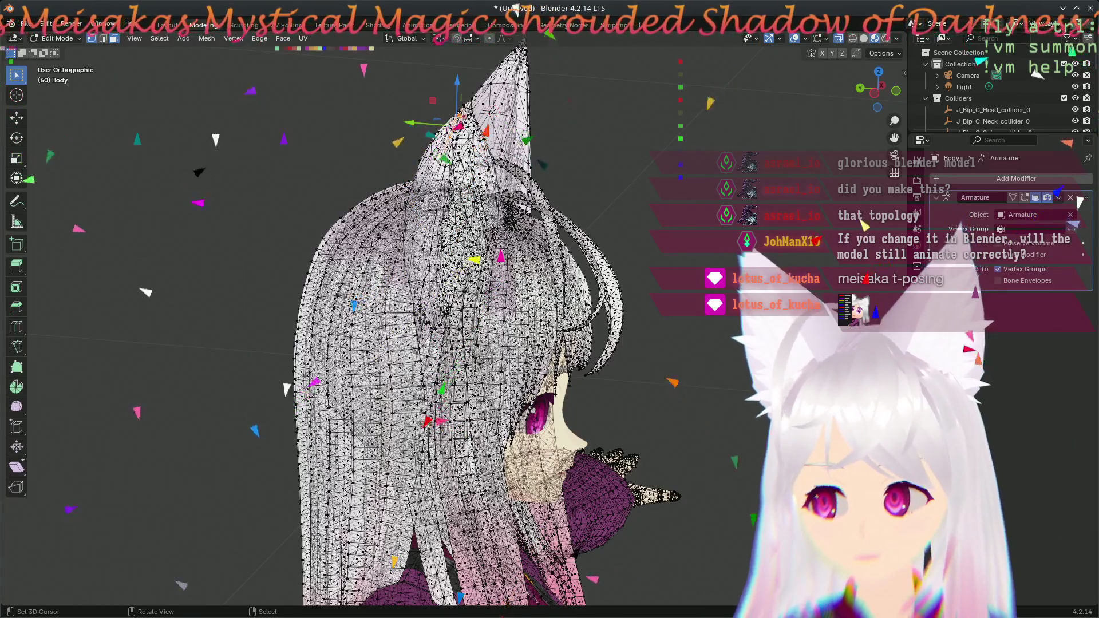
mouse_move(403, 298)
middle_mouse_down()
mouse_move(417, 298)
mouse_move(239, 278)
middle_mouse_up()
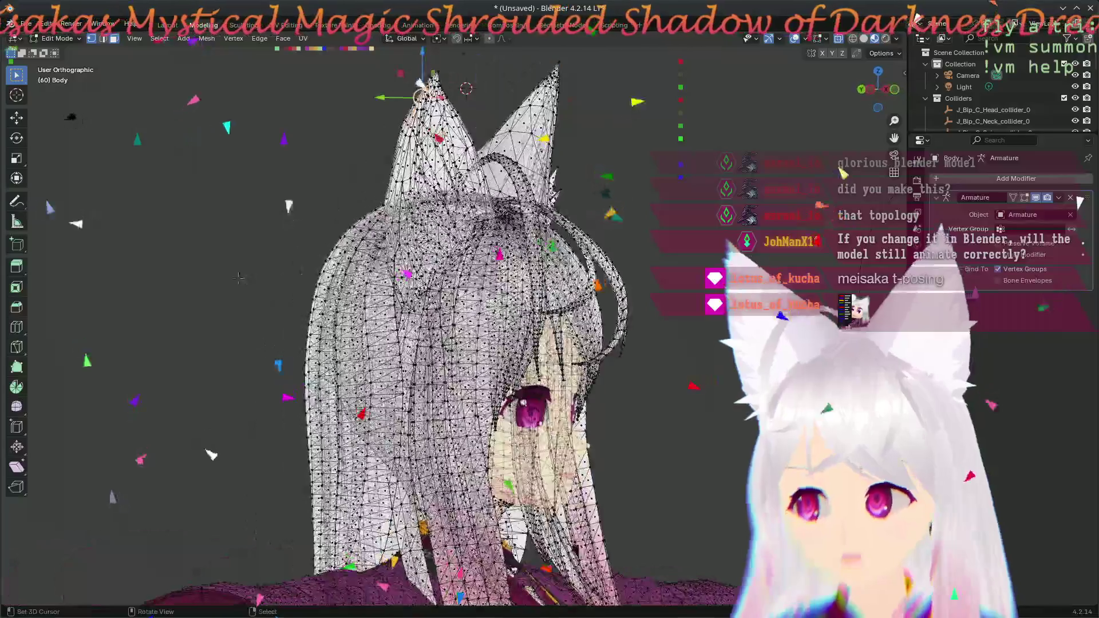
middle_click_drag(467, 344, 654, 332)
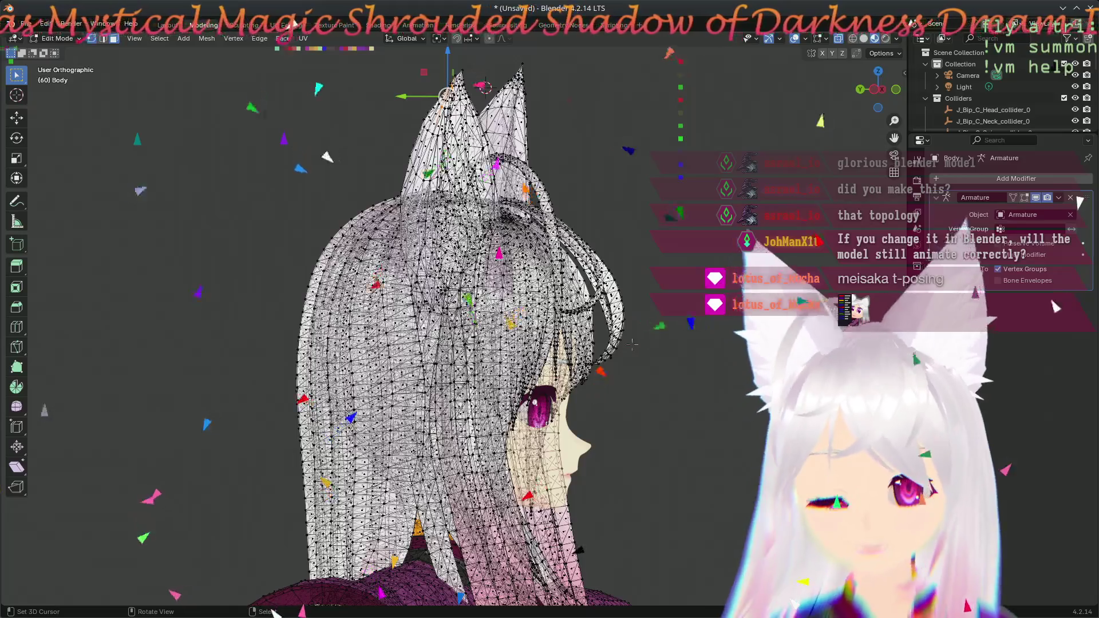
middle_click_drag(435, 320, 299, 38)
- Orbit the head to a few more angles, then switch to the UV Editing workspace
middle_click_drag(412, 359, 128, 324)
mouse_move(436, 366)
middle_mouse_down()
mouse_move(376, 373)
mouse_move(392, 322)
mouse_move(565, 322)
mouse_move(511, 293)
mouse_move(558, 449)
mouse_move(456, 324)
middle_mouse_up()
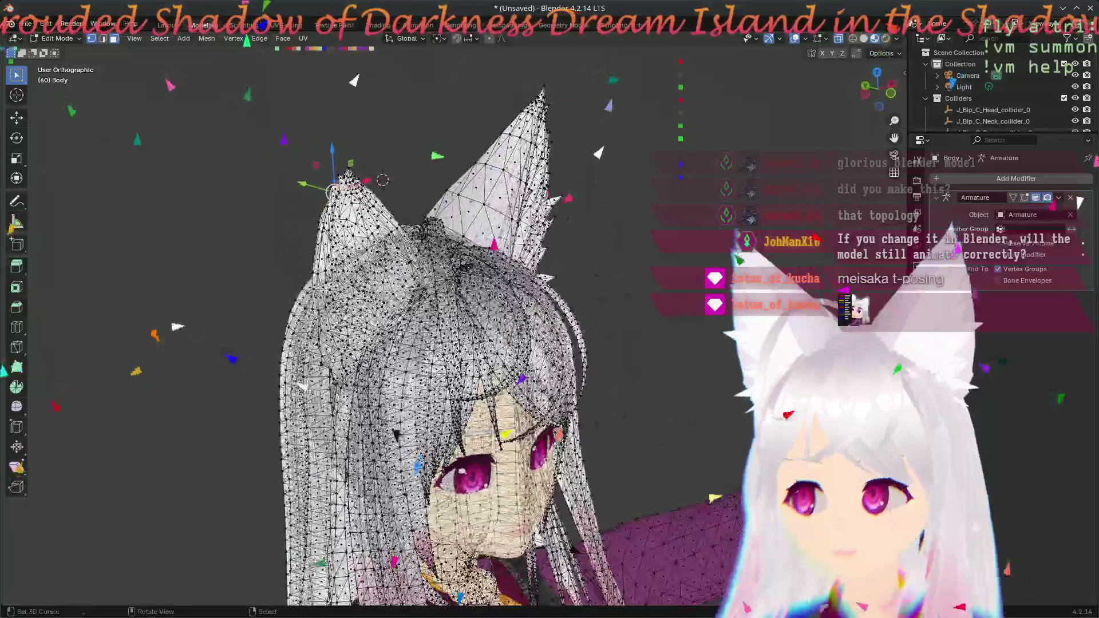
mouse_move(165, 322)
middle_mouse_down()
mouse_move(668, 323)
mouse_move(521, 322)
mouse_move(556, 310)
mouse_move(629, 332)
mouse_move(555, 290)
mouse_move(563, 286)
middle_mouse_up()
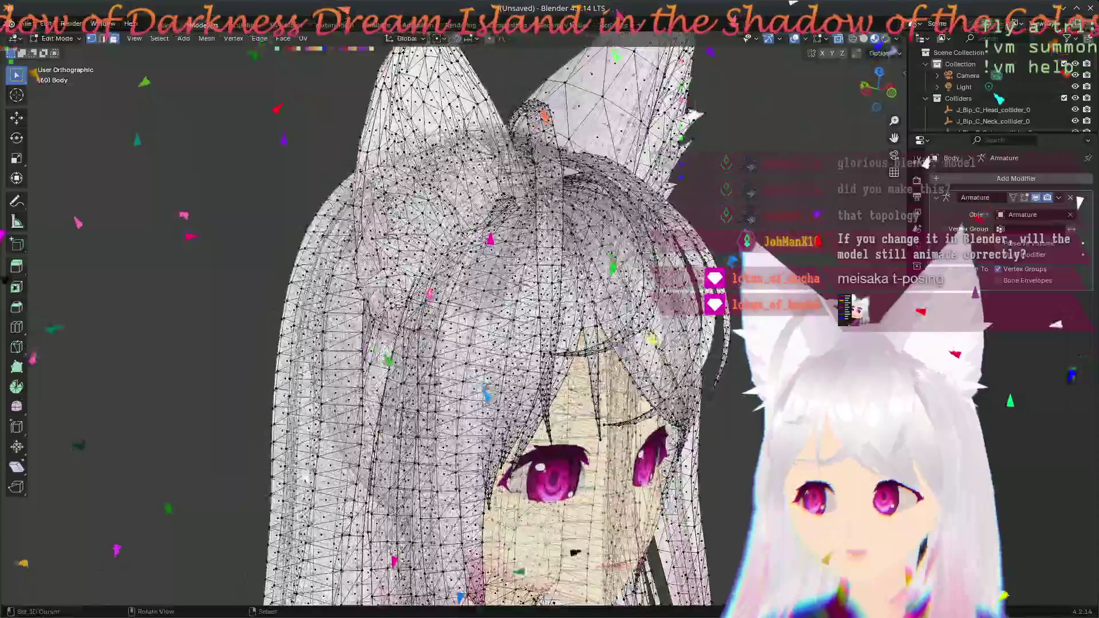
mouse_move(507, 294)
middle_mouse_down()
mouse_move(261, 318)
mouse_move(510, 275)
mouse_move(597, 460)
mouse_move(723, 518)
mouse_move(687, 543)
middle_mouse_up()
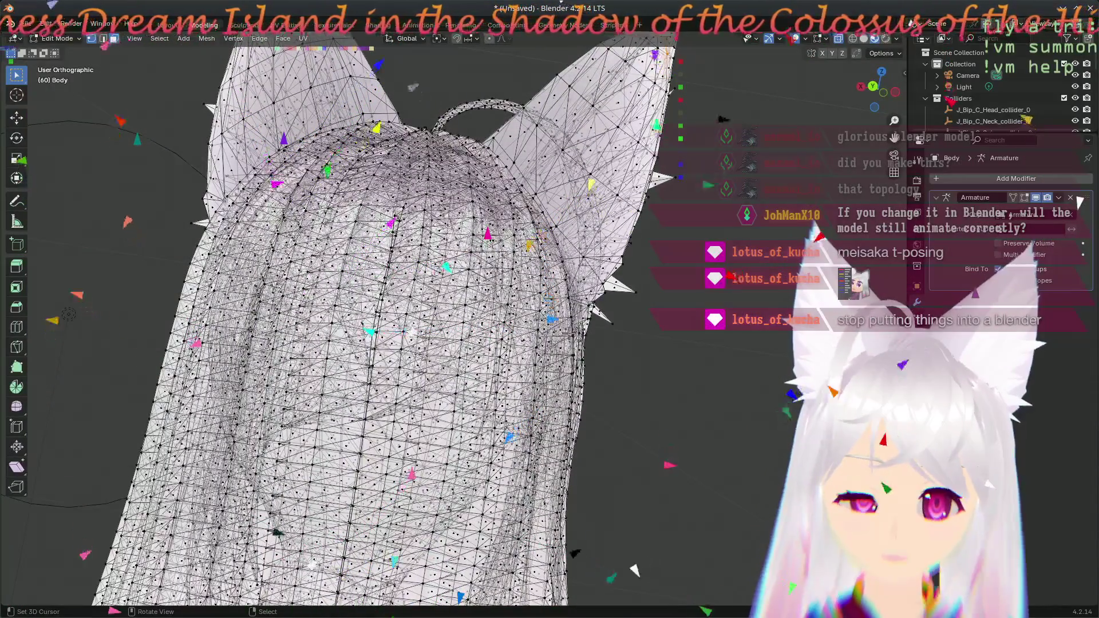
middle_click_drag(69, 314, 80, 332)
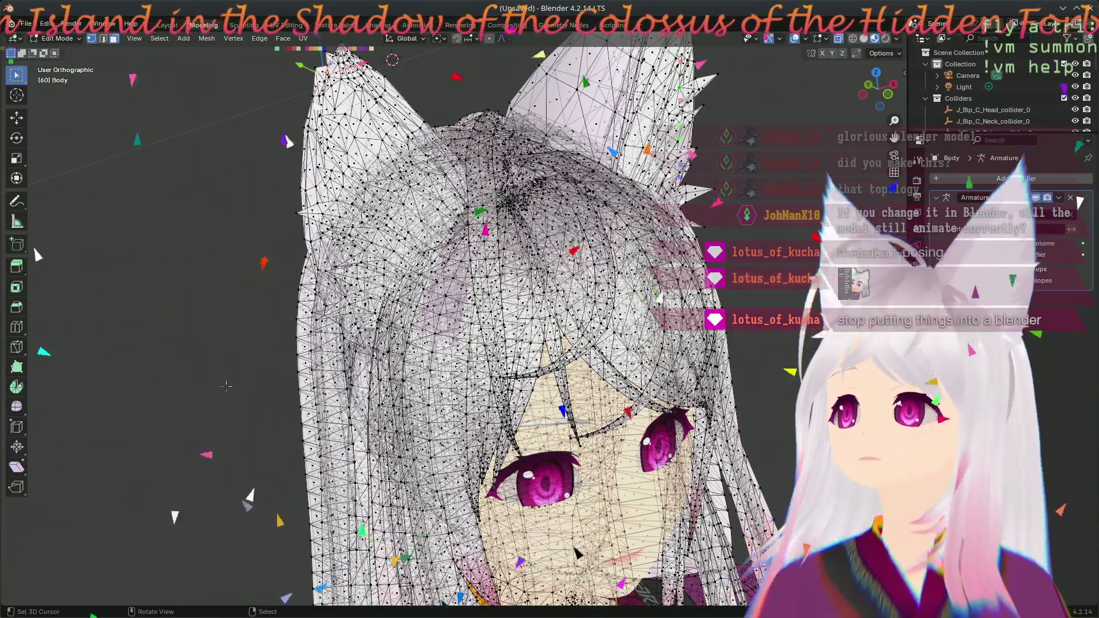
mouse_move(522, 244)
middle_mouse_down("shift")
mouse_move(557, 278)
mouse_move(500, 459)
mouse_move(515, 435)
middle_mouse_up("shift")
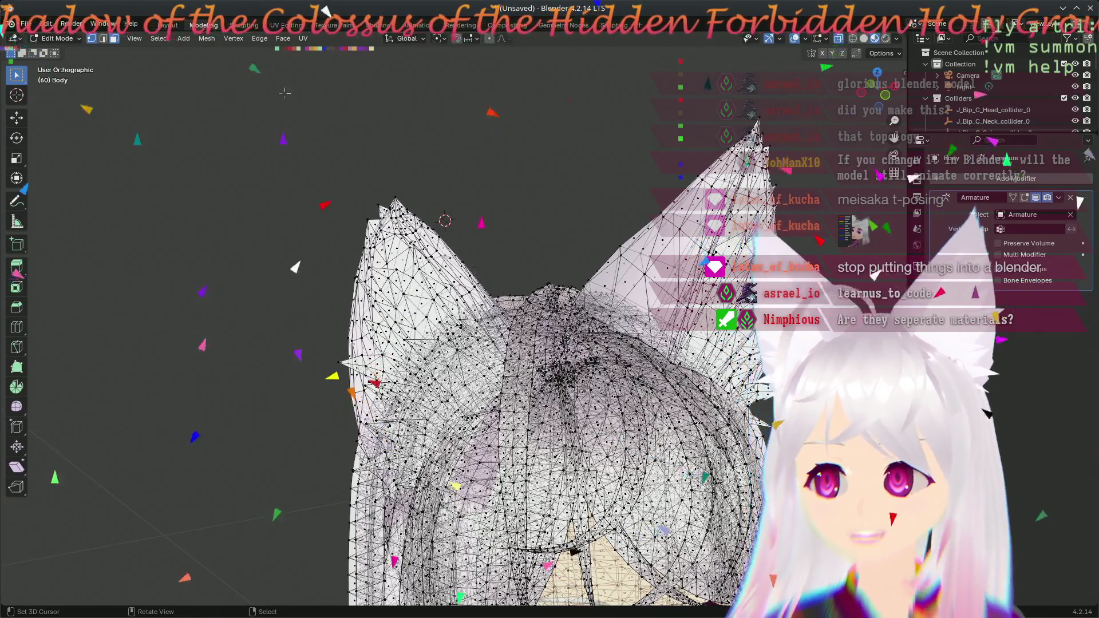
left_click(289, 25)
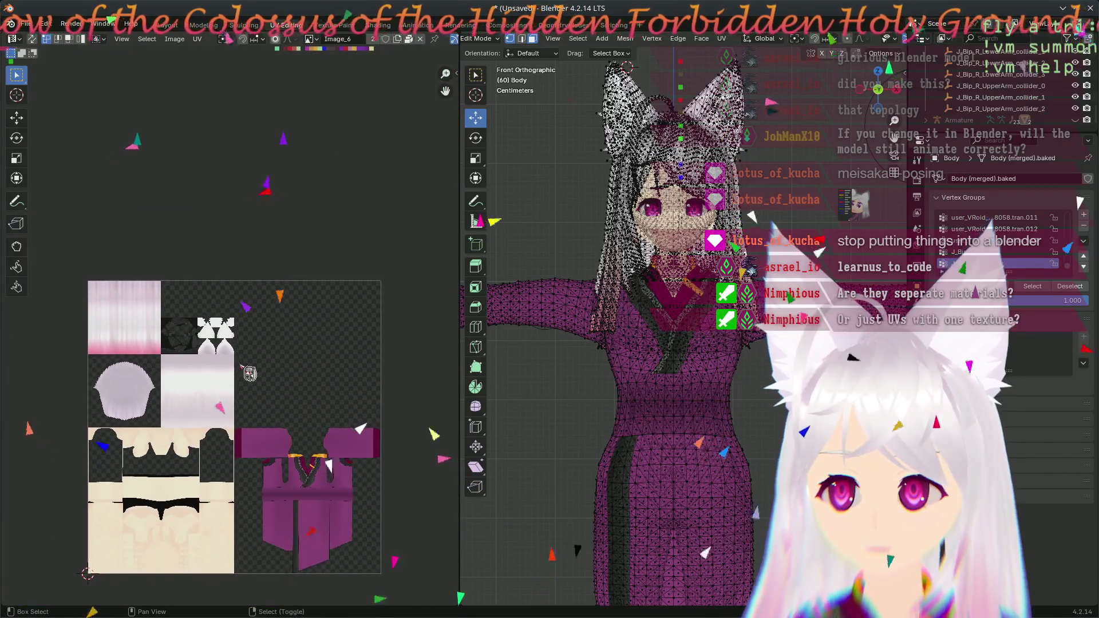
scroll(175, 225, "up", 7)
scroll(235, 365, "down", 3)
mouse_move(303, 486)
middle_mouse_down()
mouse_move(354, 445)
mouse_move(117, 205)
middle_mouse_up()
scroll(118, 205, "up", 2)
middle_click_drag(192, 342, 340, 360)
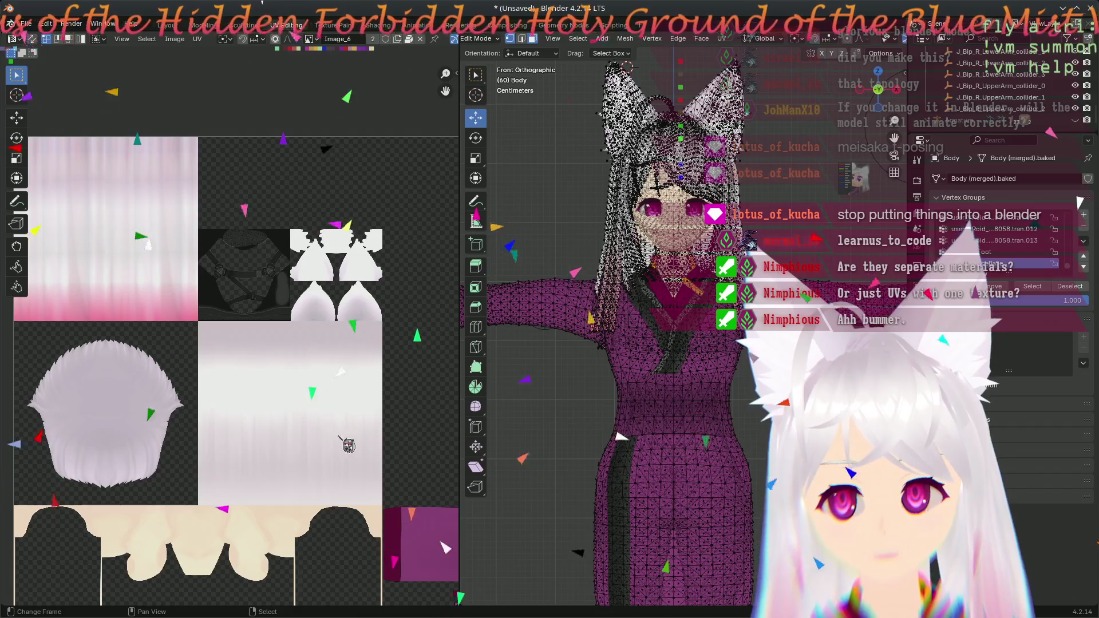
scroll(343, 440, "up", 6)
mouse_move(343, 441)
middle_mouse_down()
mouse_move(293, 335)
mouse_move(340, 448)
mouse_move(92, 304)
middle_mouse_up()
scroll(290, 347, "down", 4)
scroll(340, 448, "up", 2)
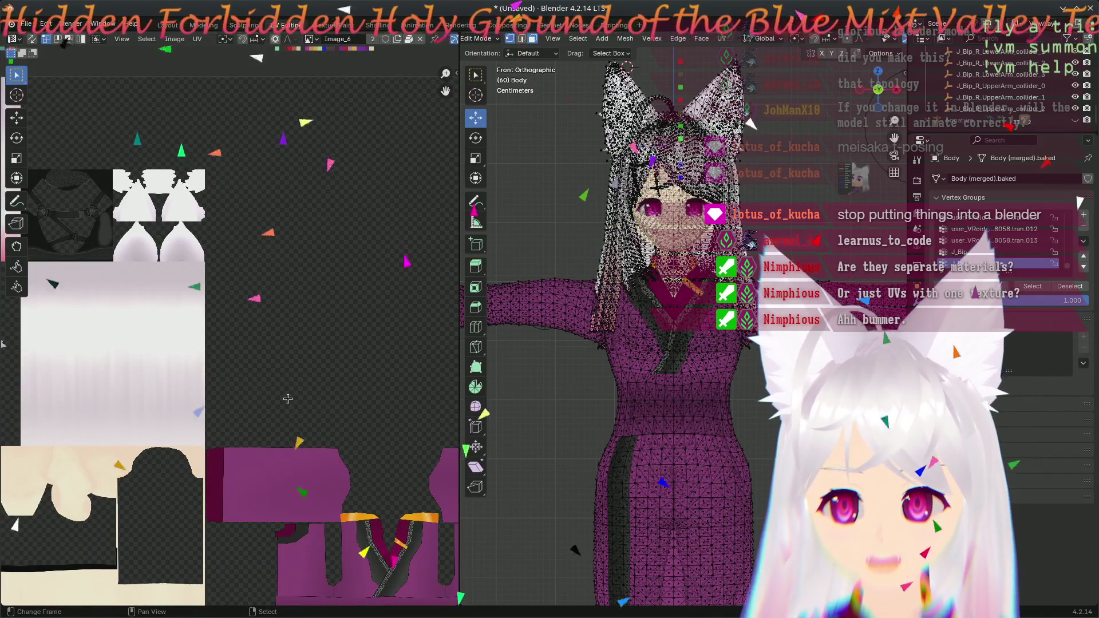
middle_click_drag(287, 399, 122, 162)
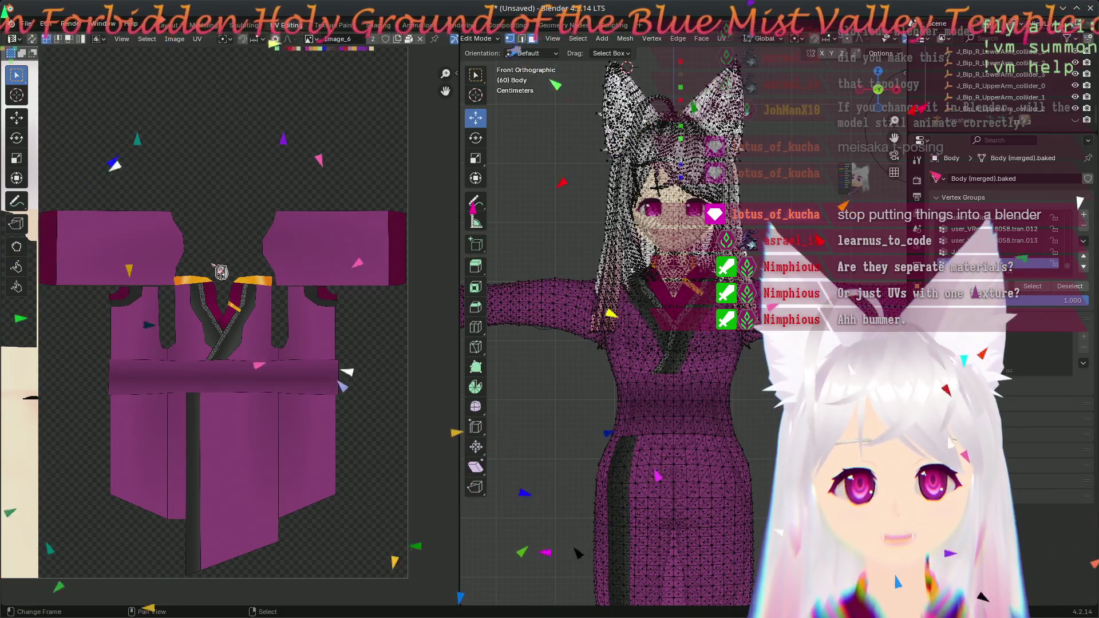
middle_click_drag(219, 286, 352, 398)
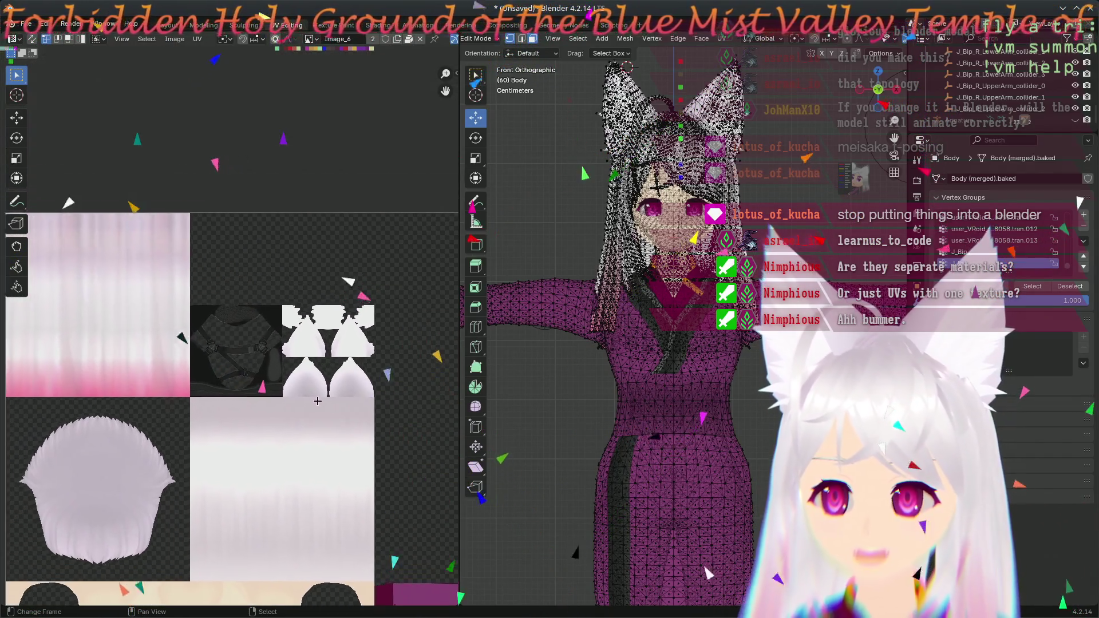
scroll(352, 398, "up", 3)
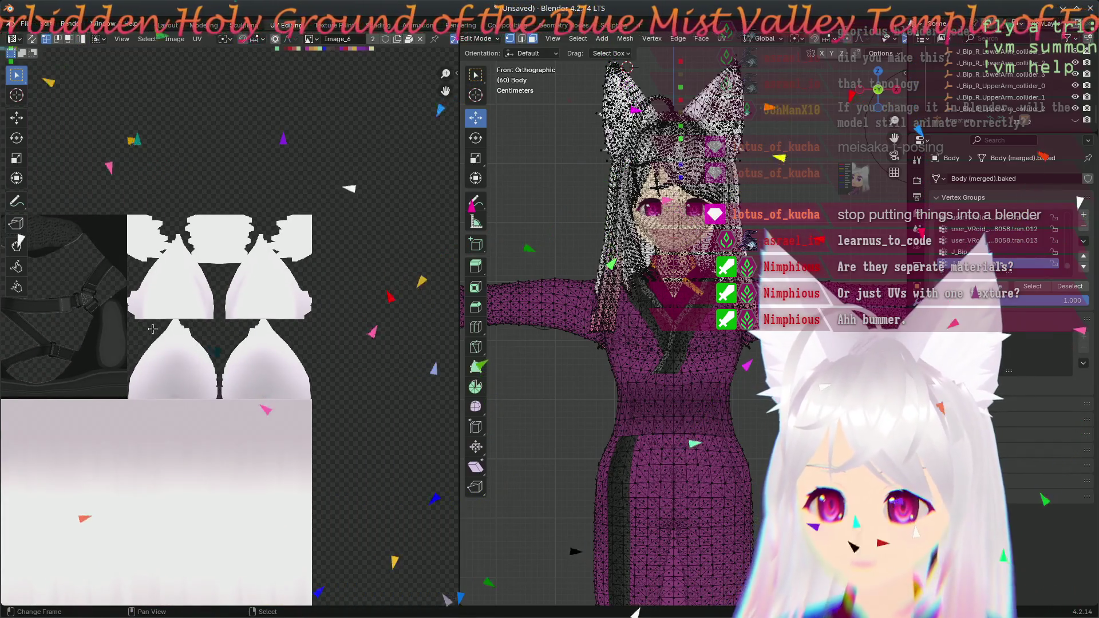
scroll(229, 335, "up", 3)
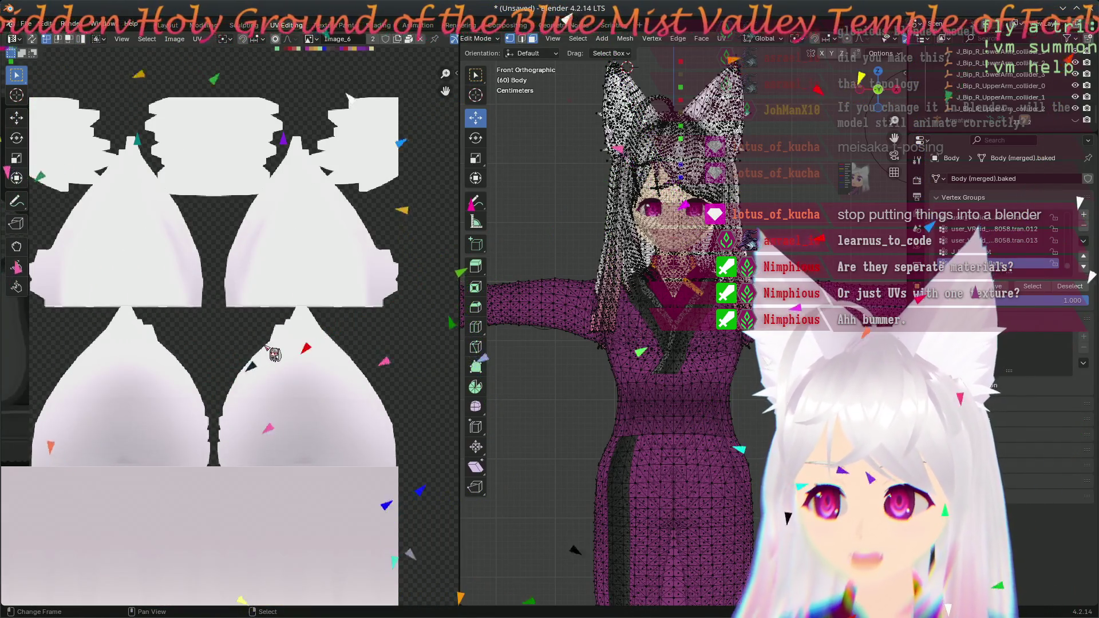
scroll(266, 348, "down", 5)
mouse_move(265, 348)
middle_mouse_down()
mouse_move(244, 308)
mouse_move(244, 185)
middle_mouse_up()
scroll(244, 308, "up", 5)
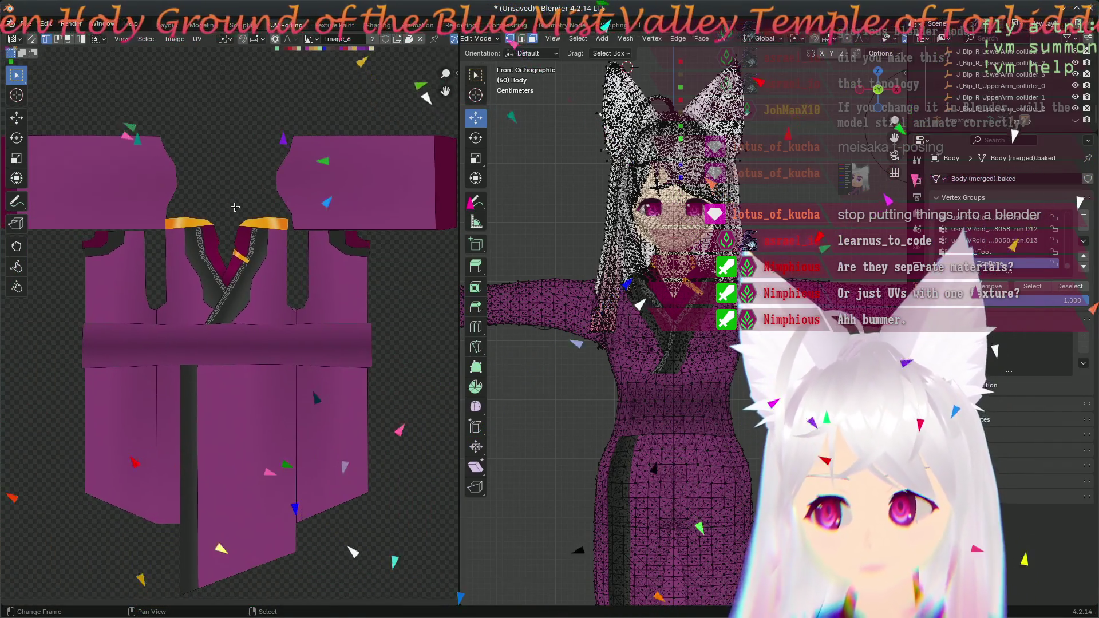
mouse_move(572, 343)
middle_mouse_down()
mouse_move(547, 262)
mouse_move(572, 303)
middle_mouse_up()
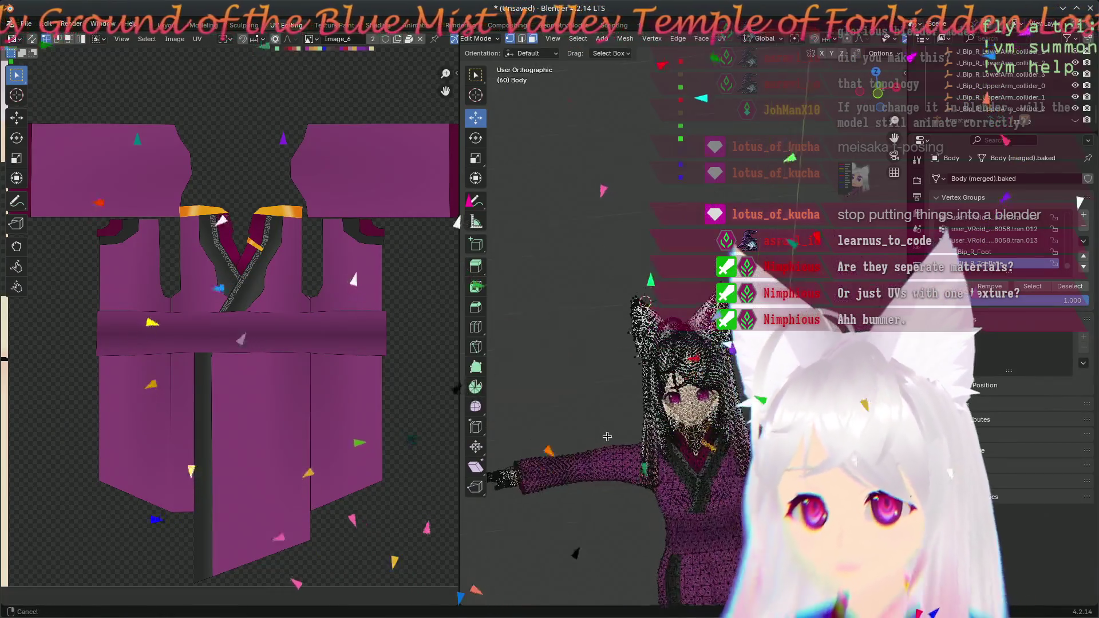
mouse_move(572, 303)
middle_mouse_down("ctrl")
mouse_move(604, 356)
mouse_move(550, 321)
mouse_move(590, 189)
middle_mouse_up("ctrl")
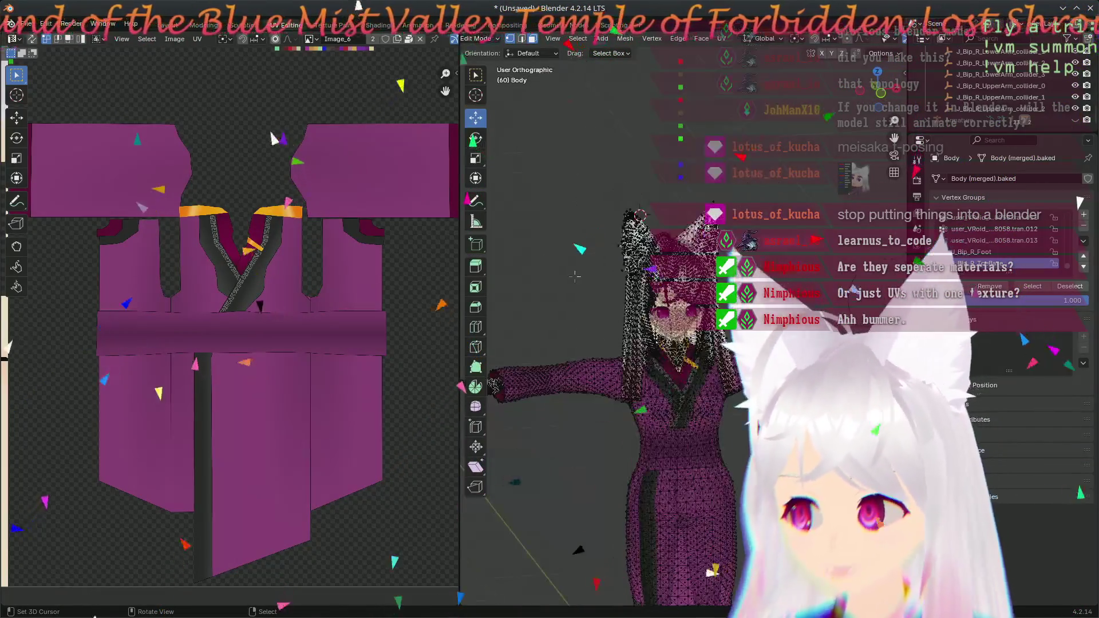
mouse_move(576, 61)
middle_mouse_down()
mouse_move(782, 146)
mouse_move(648, 102)
middle_mouse_up()
- Return to the general Layout workspace and reposition the character in the 3D view
left_click(175, 27)
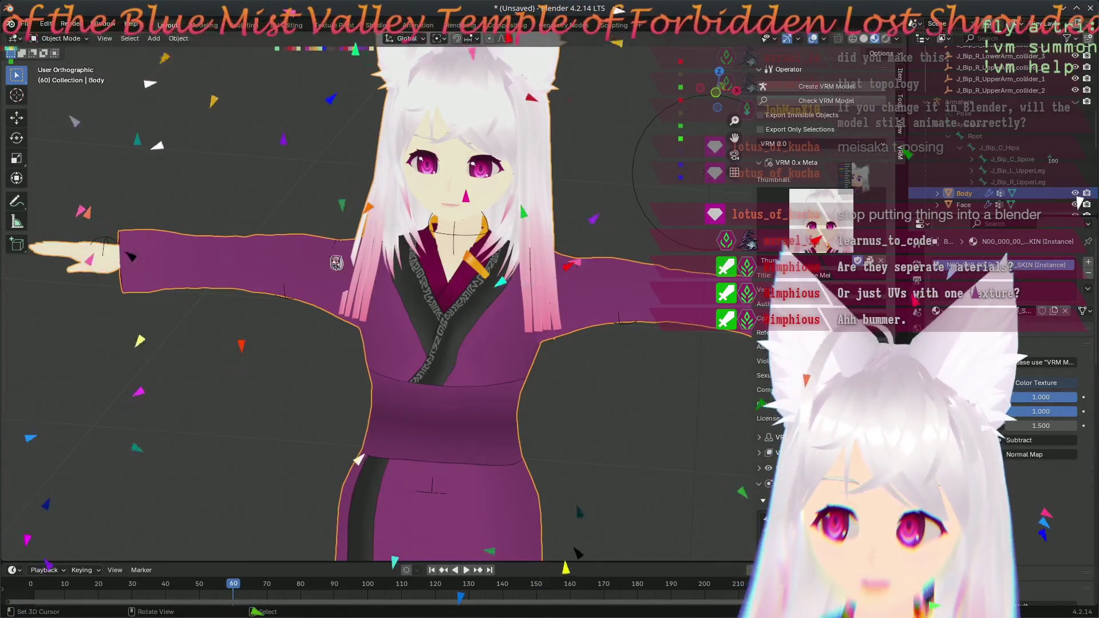
scroll(336, 263, "down", 3)
mouse_move(169, 179)
middle_mouse_down("shift")
mouse_move(194, 323)
mouse_move(95, 339)
mouse_move(565, 363)
middle_mouse_up("shift")
scroll(194, 322, "up", 4)
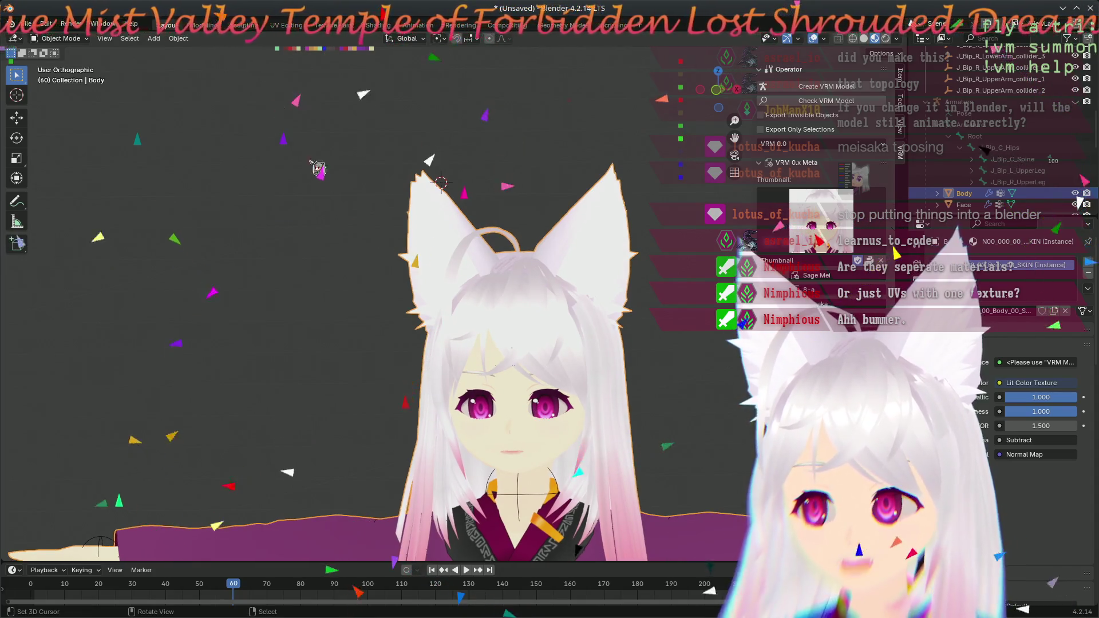
scroll(380, 261, "down", 5)
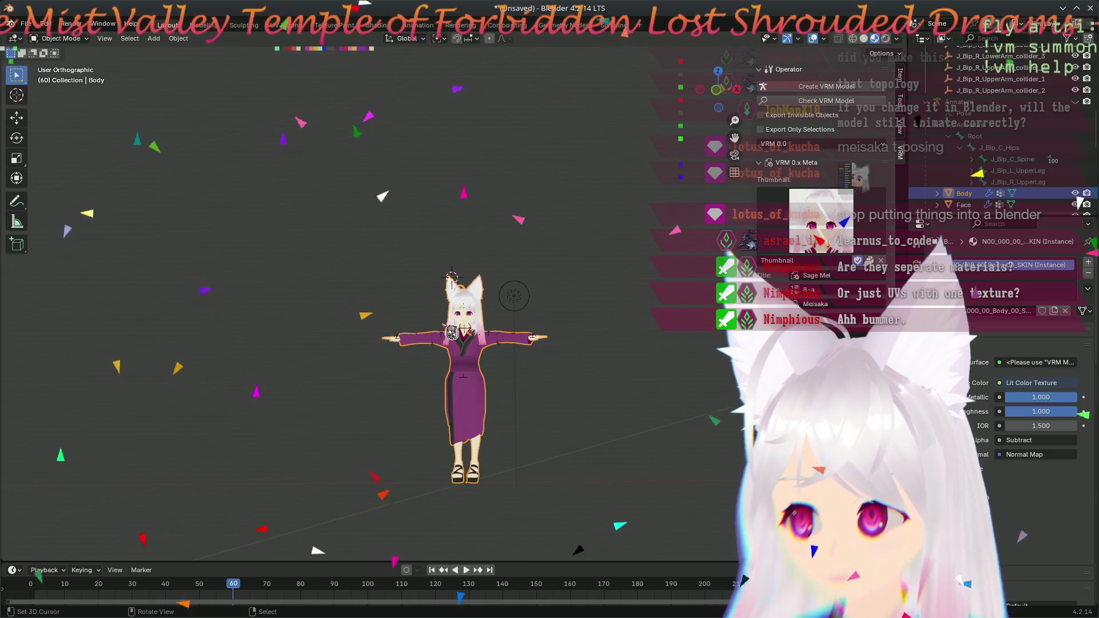
scroll(451, 332, "up", 4)
- Orbit around the avatar to a head-on face close-up, then bring Inkscape's eye texture forward
mouse_move(452, 332)
middle_mouse_down()
mouse_move(258, 359)
mouse_move(448, 312)
middle_mouse_up()
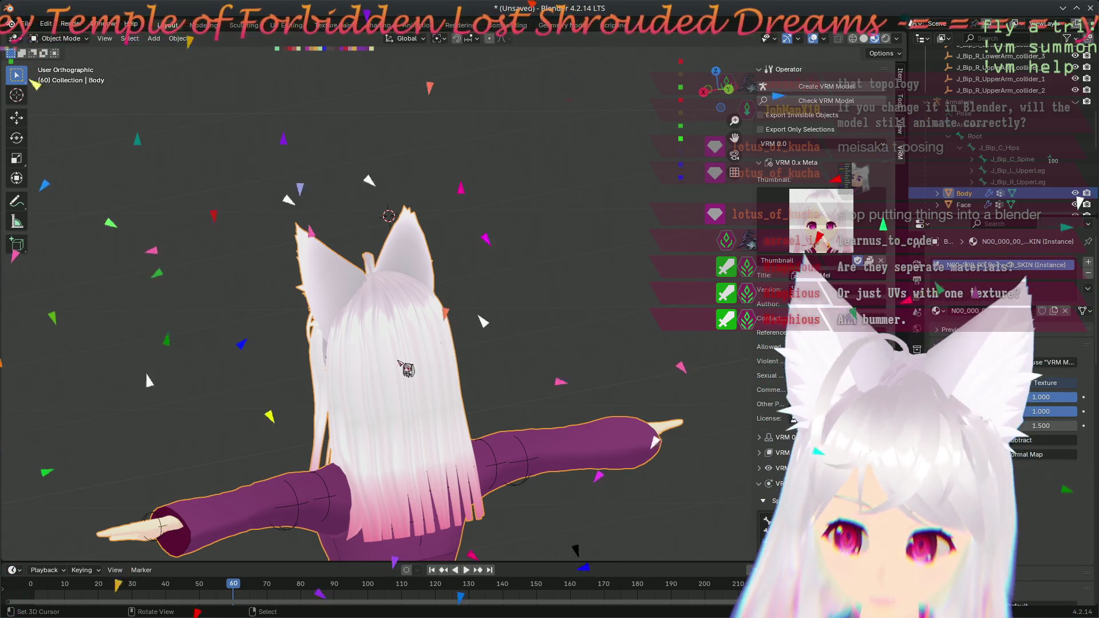
mouse_move(449, 324)
middle_mouse_down()
mouse_move(439, 423)
mouse_move(368, 292)
mouse_move(620, 303)
mouse_move(361, 232)
mouse_move(685, 261)
mouse_move(478, 448)
middle_mouse_up()
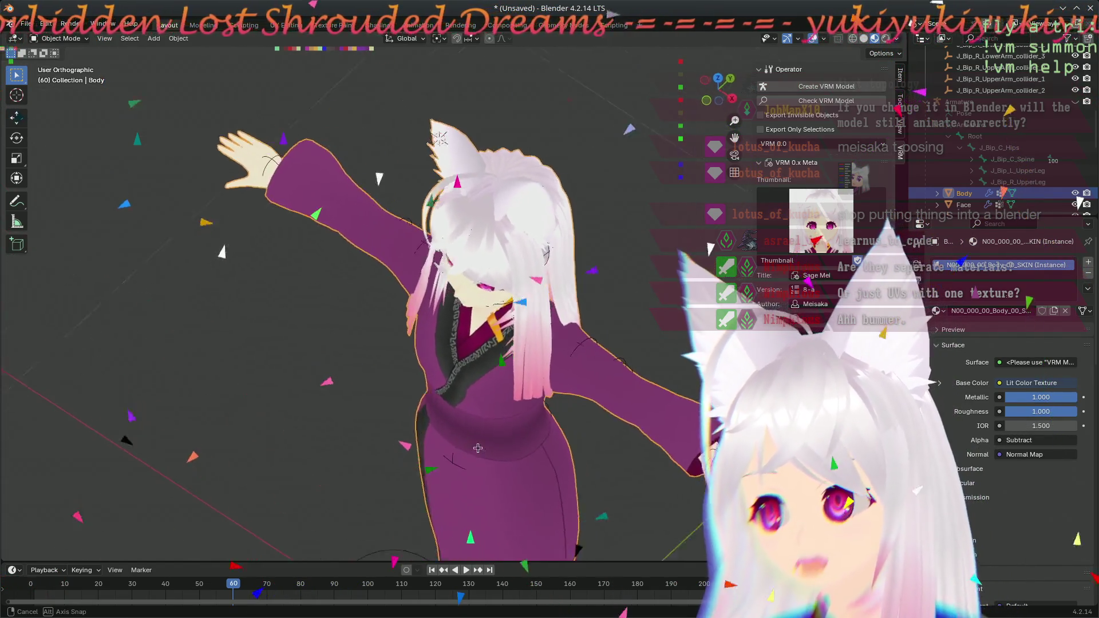
mouse_move(477, 448)
middle_mouse_down()
mouse_move(430, 432)
mouse_move(567, 156)
middle_mouse_up()
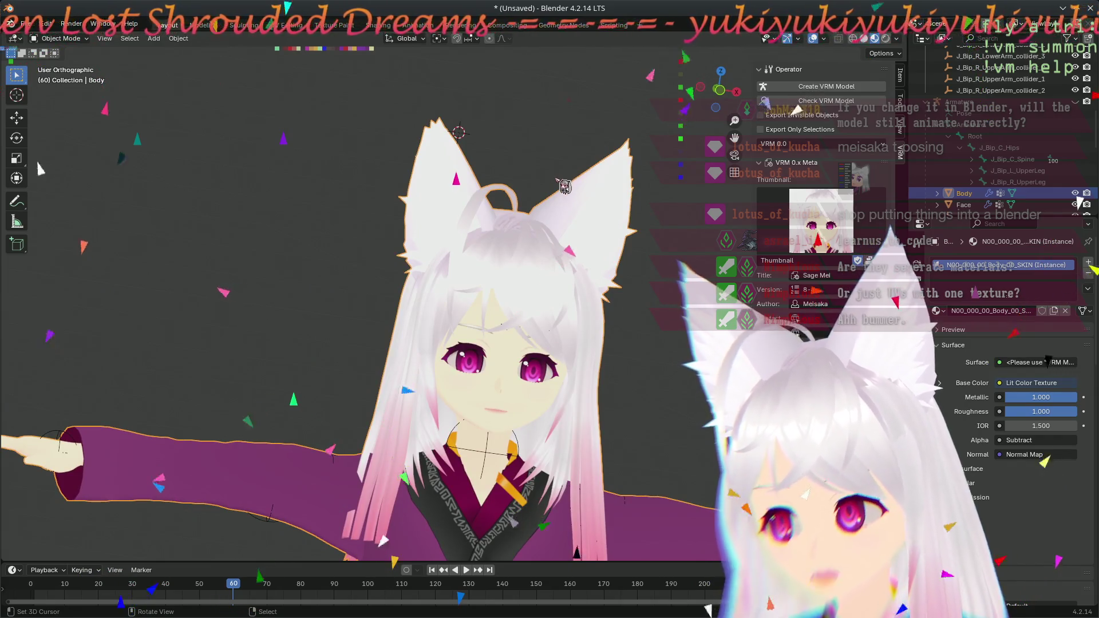
middle_click_drag(555, 370, 465, 316)
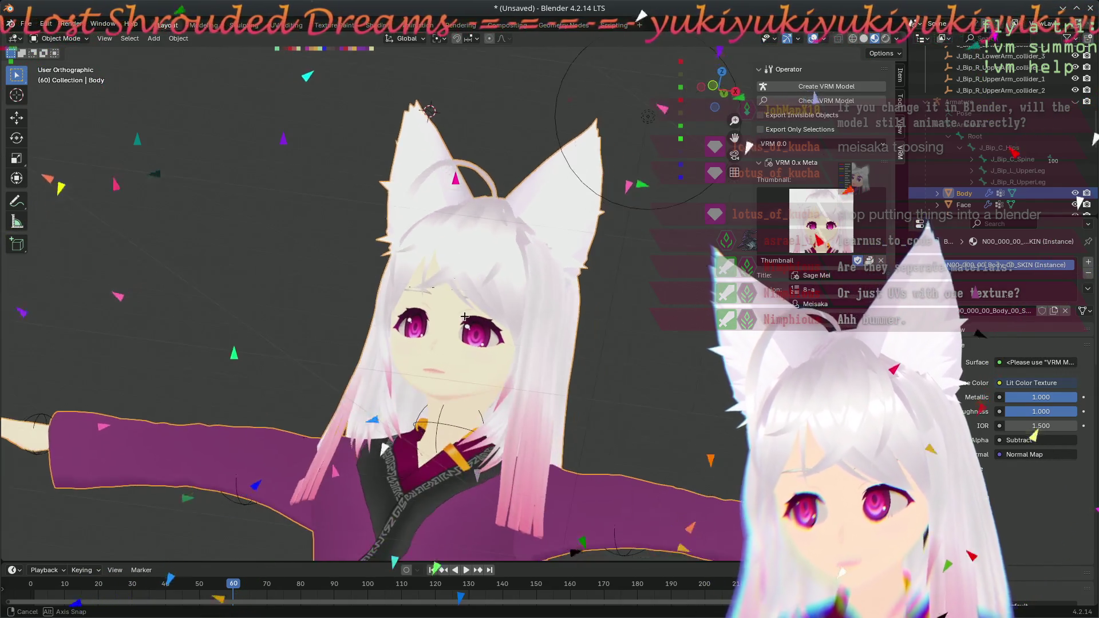
scroll(377, 296, "up", 4)
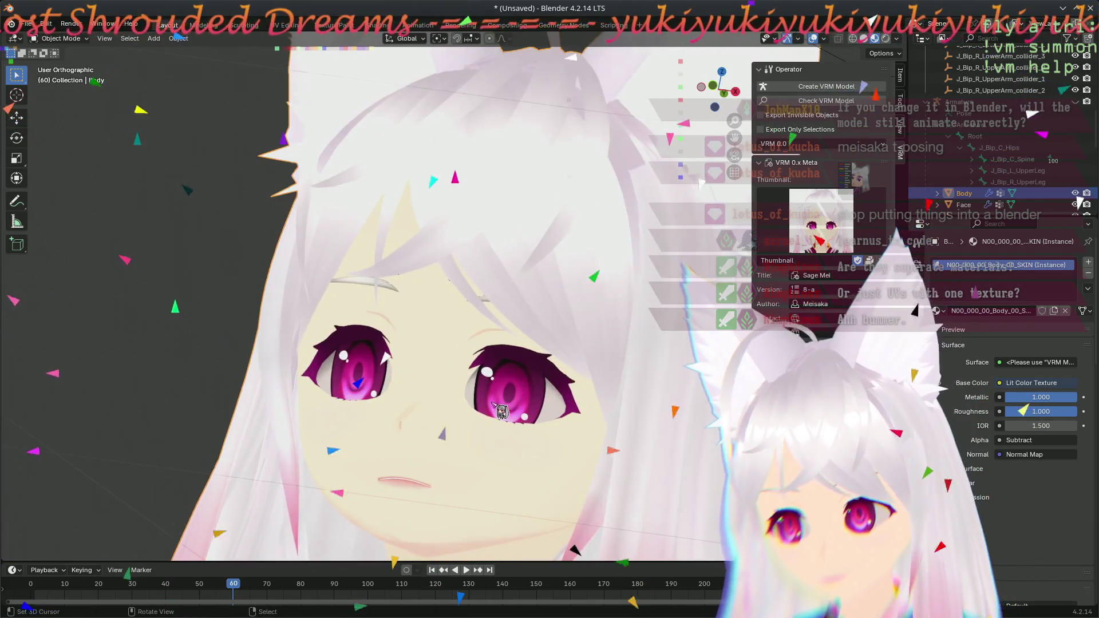
middle_click_drag(400, 344, 440, 387)
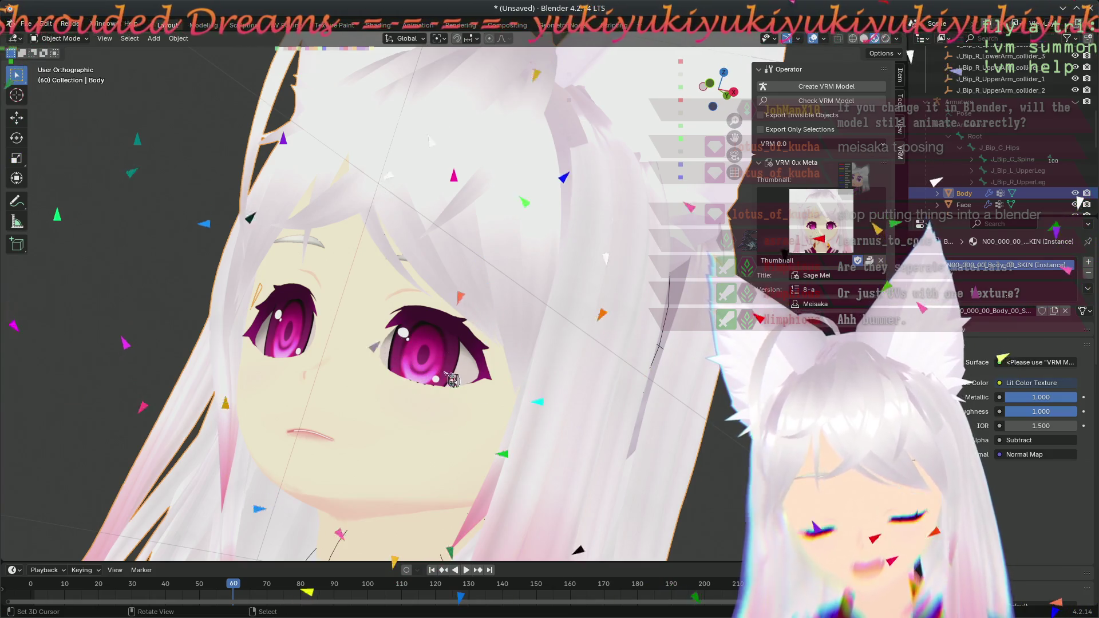
middle_click_drag(457, 367, 493, 395)
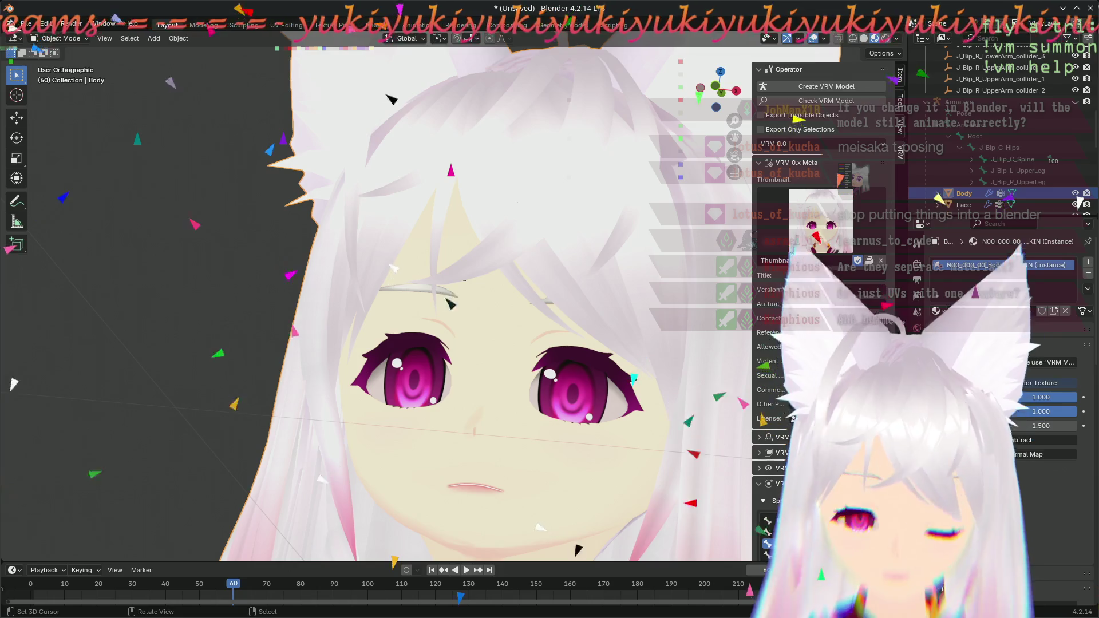
key("alt+Tab")
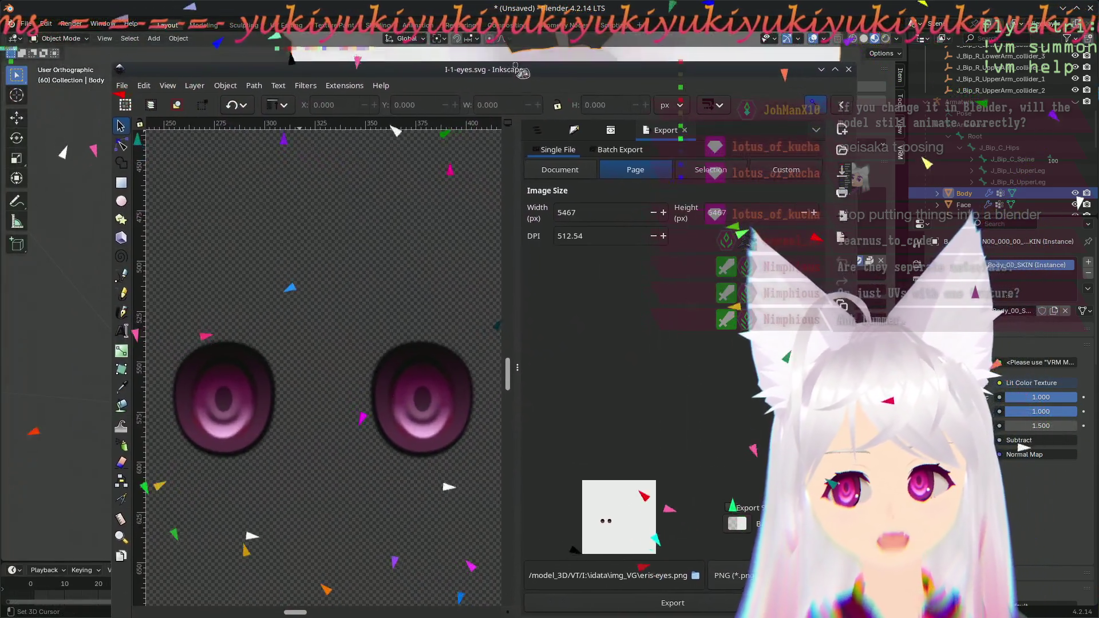
- Move the Inkscape eye texture aside to compare it with the model's eyes, then hide Inkscape
left_click_drag(389, 26, 858, 57)
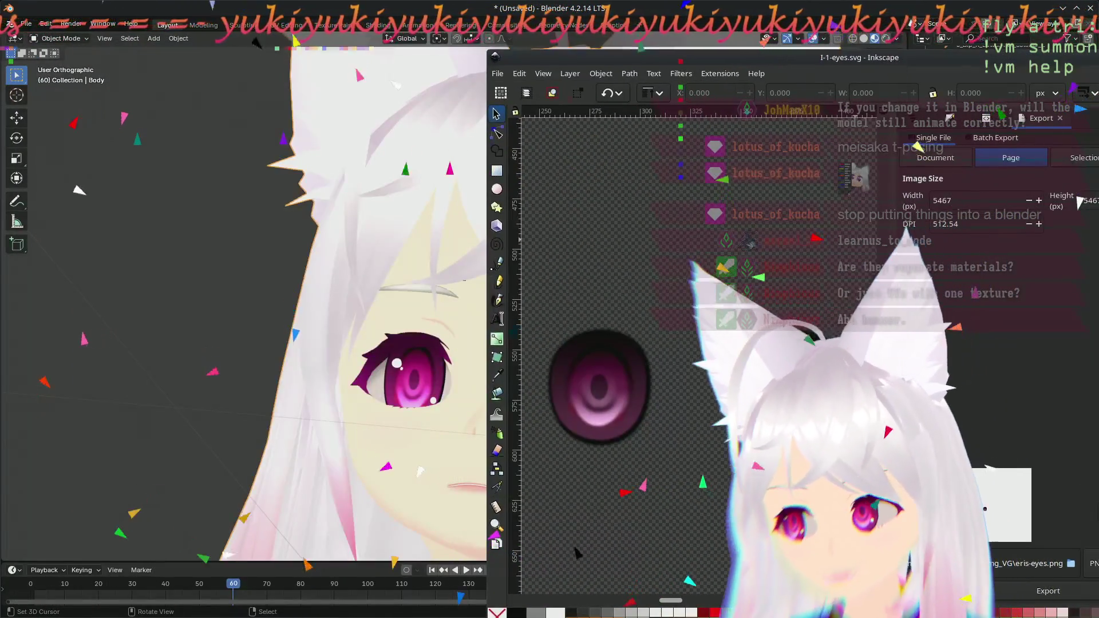
scroll(676, 391, "down", 3)
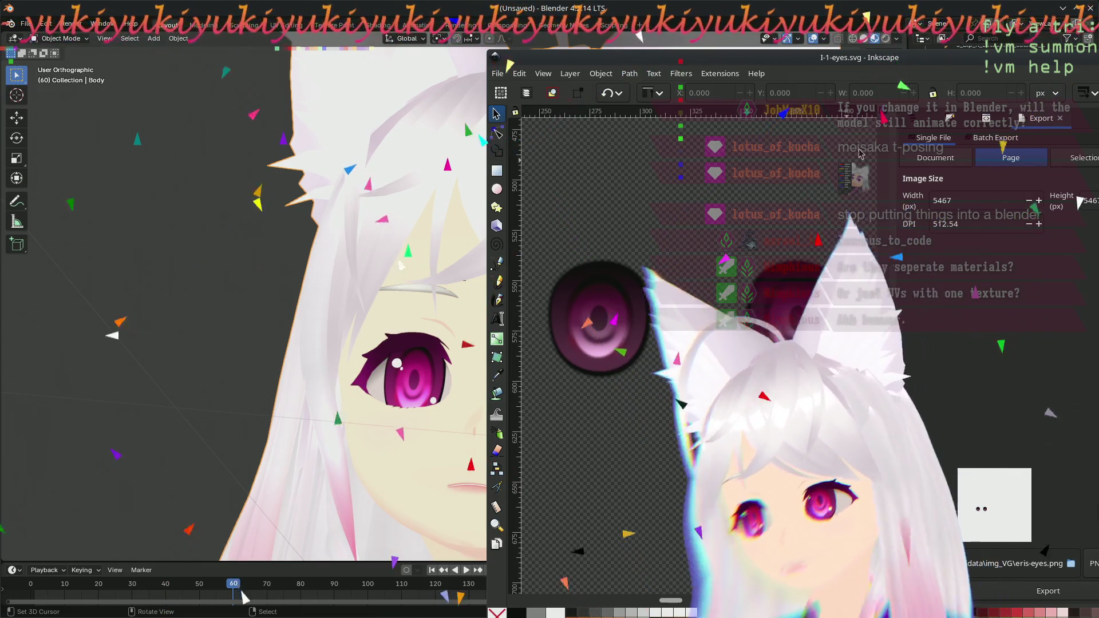
left_click_drag(858, 58, 545, 48)
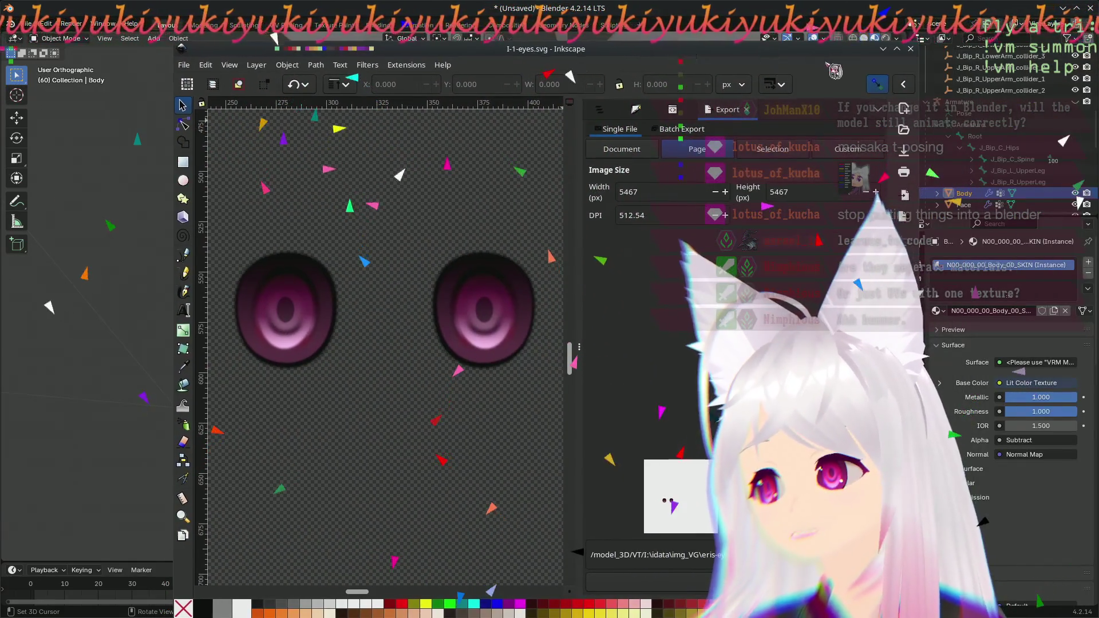
key("ctrl+q")
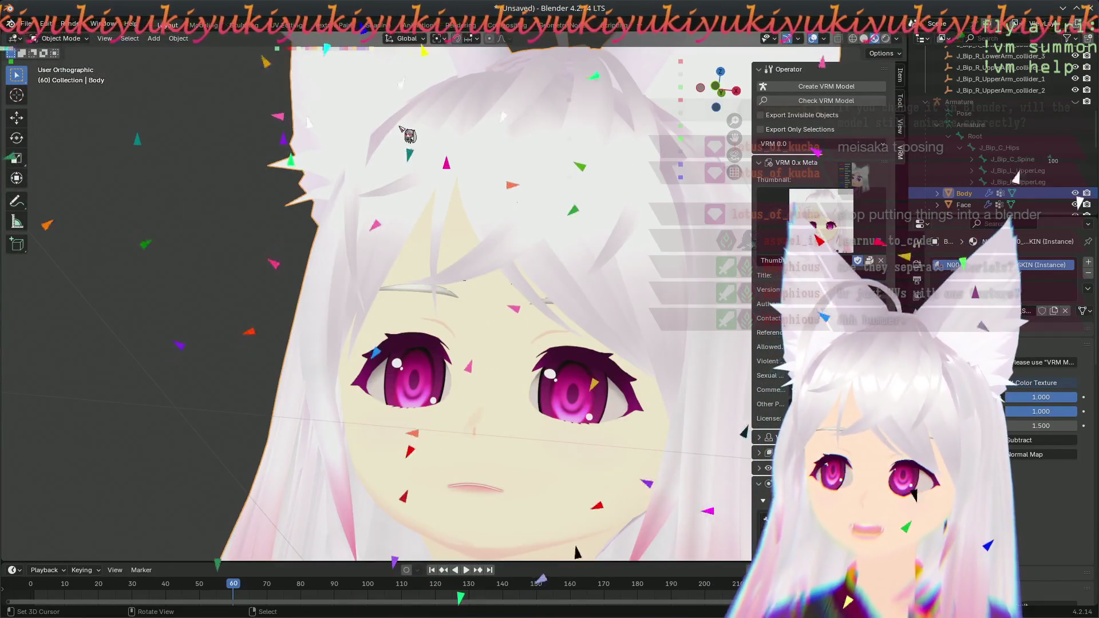
mouse_move(456, 300)
middle_mouse_down()
mouse_move(393, 271)
mouse_move(459, 367)
middle_mouse_up()
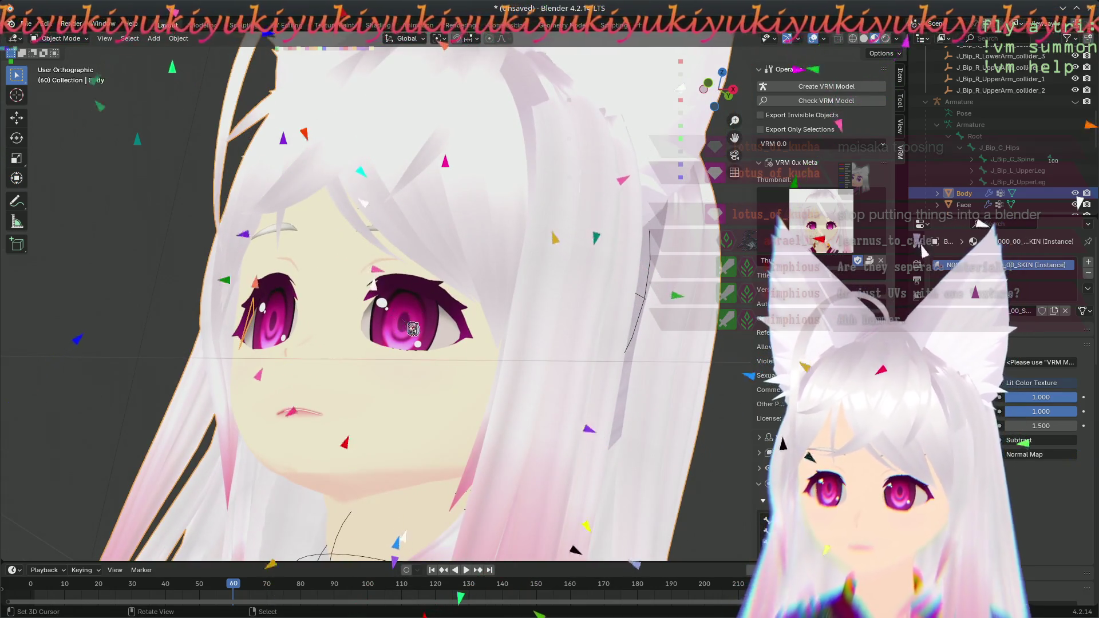
mouse_move(320, 216)
middle_mouse_down()
mouse_move(575, 270)
mouse_move(518, 286)
middle_mouse_up()
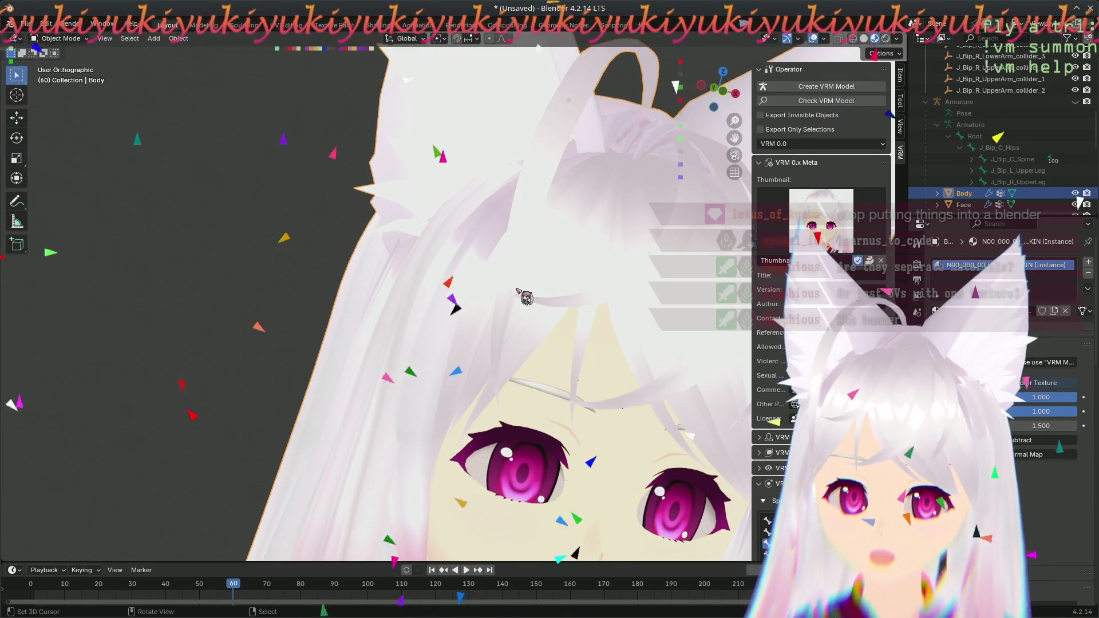
middle_click_drag(517, 294, 383, 242)
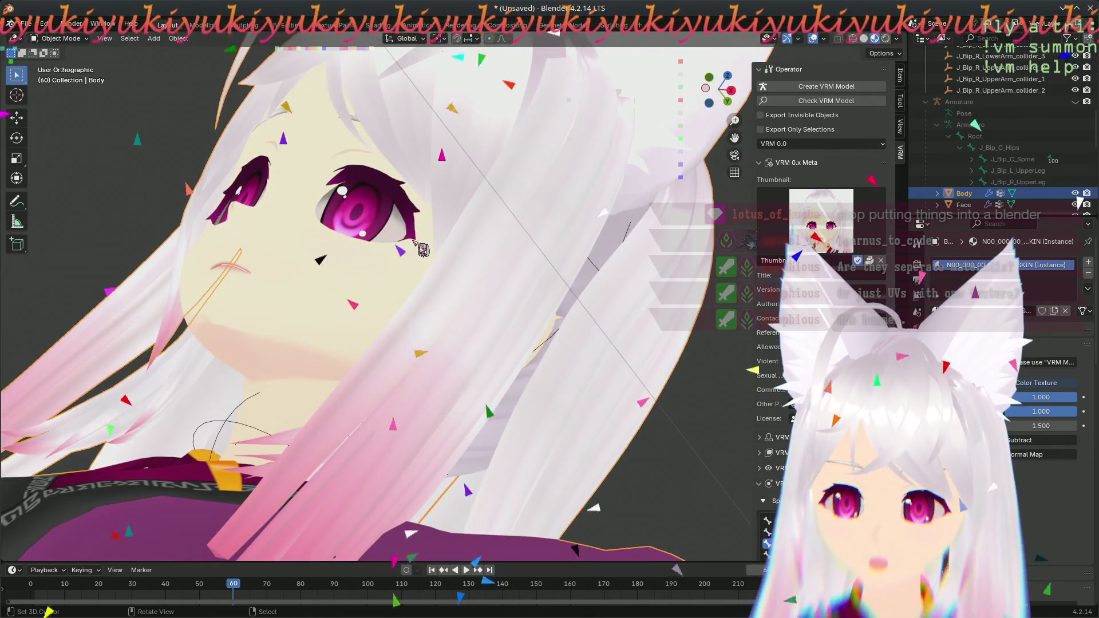
mouse_move(436, 256)
middle_mouse_down()
mouse_move(398, 465)
mouse_move(589, 250)
middle_mouse_up()
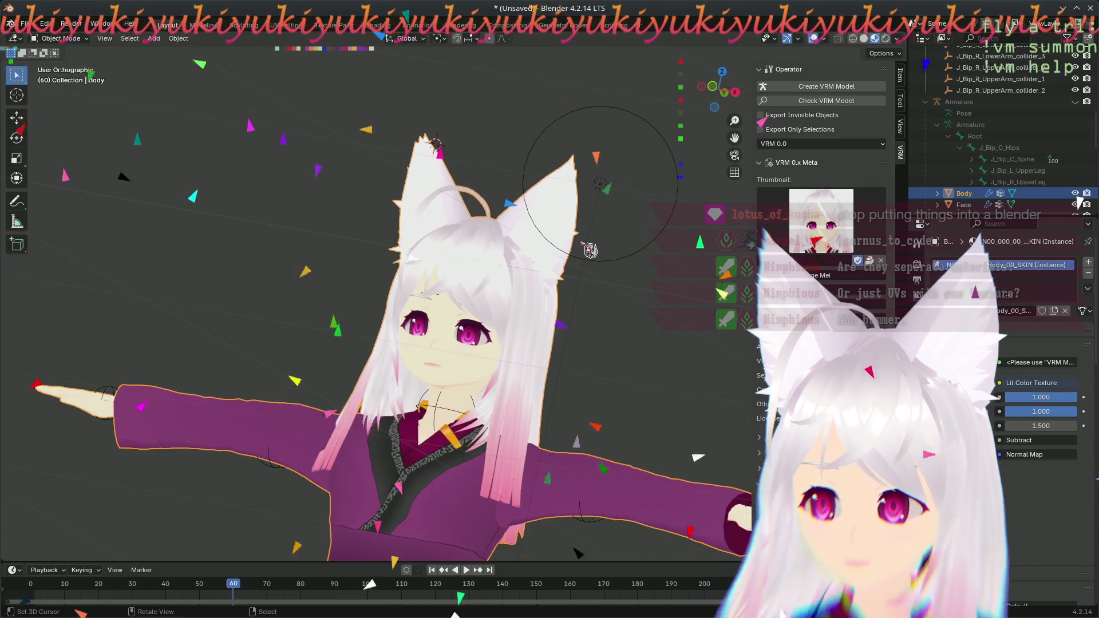
scroll(589, 250, "up", 2)
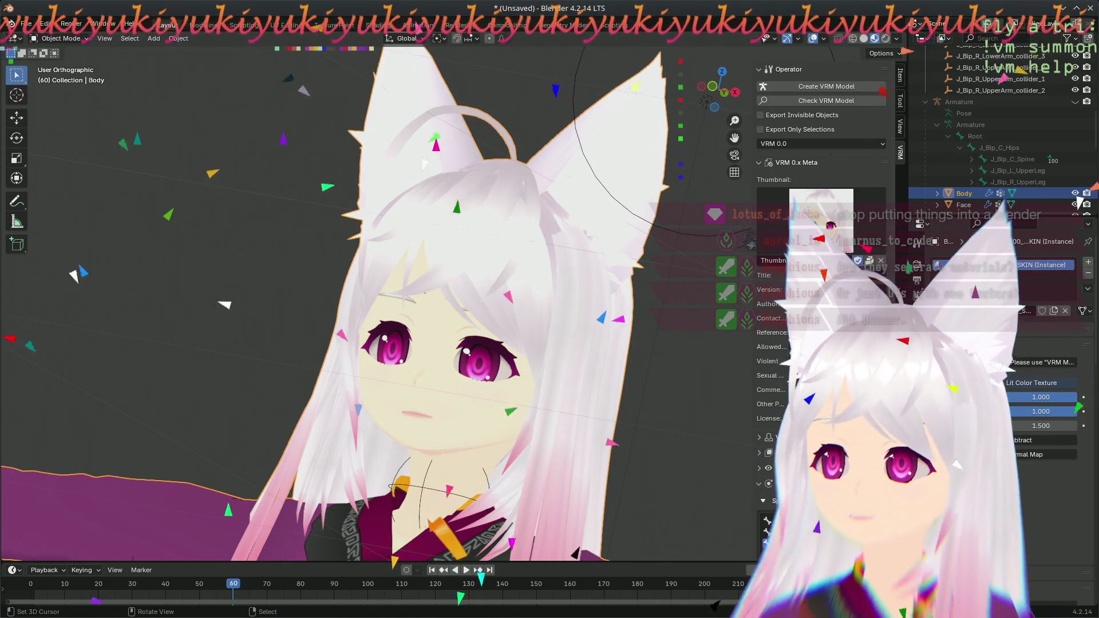
scroll(483, 396, "down", 5)
scroll(483, 396, "up", 2)
scroll(435, 372, "up", 2)
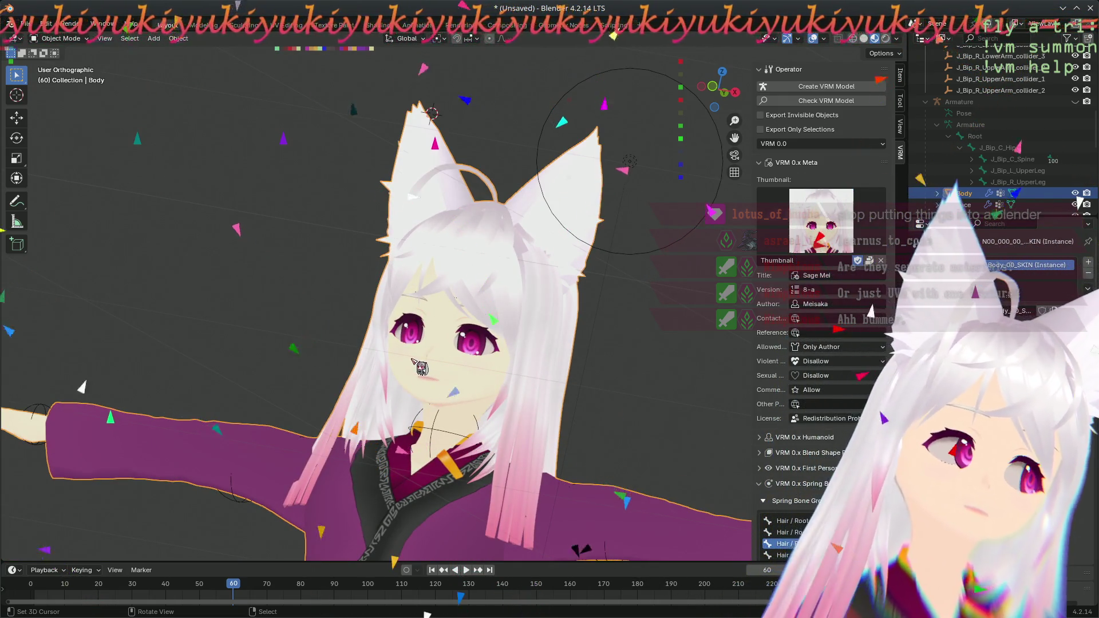
mouse_move(420, 368)
middle_mouse_down()
mouse_move(536, 225)
mouse_move(373, 229)
mouse_move(554, 374)
mouse_move(245, 434)
middle_mouse_up()
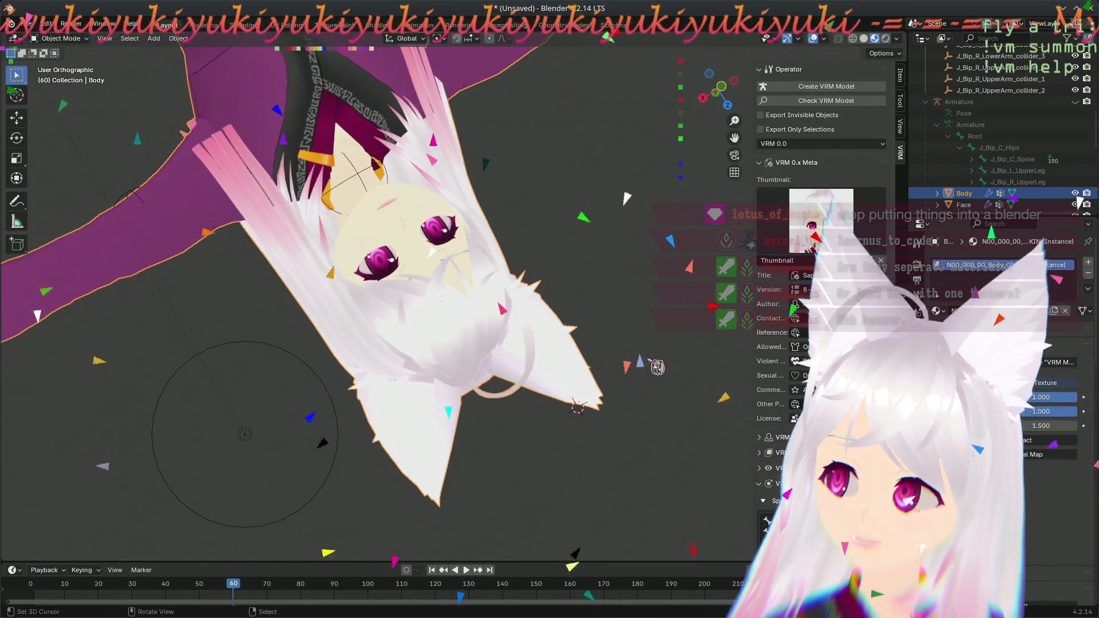
- Switch to UV Editing and orbit the Body wireframe from below until the head fills the view
left_click(291, 27)
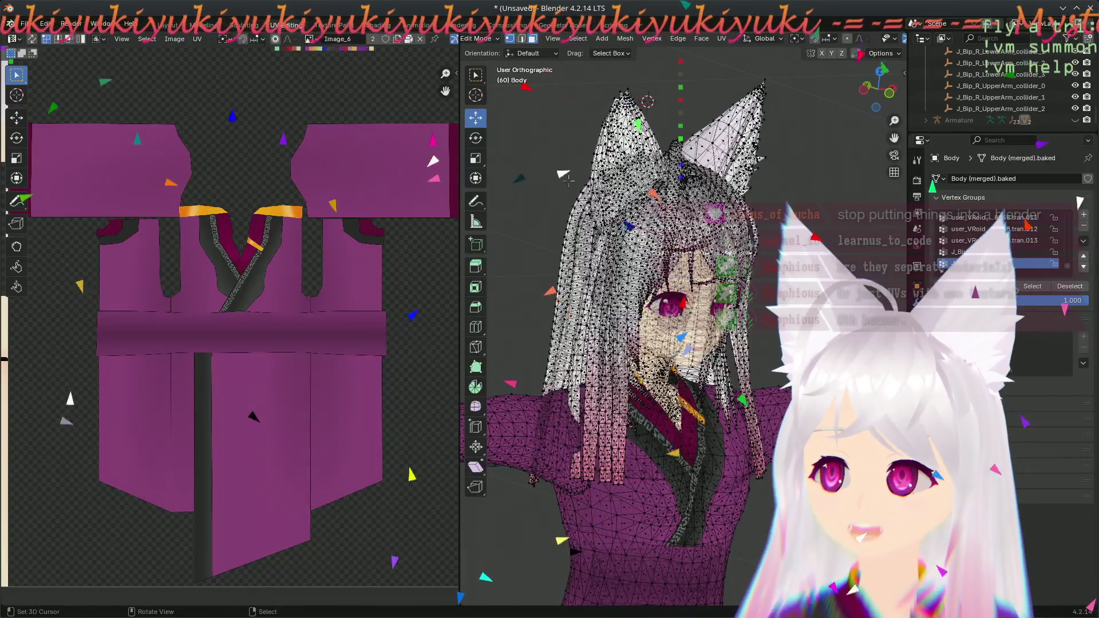
mouse_move(630, 257)
middle_mouse_down()
mouse_move(483, 355)
mouse_move(692, 327)
mouse_move(721, 309)
middle_mouse_up()
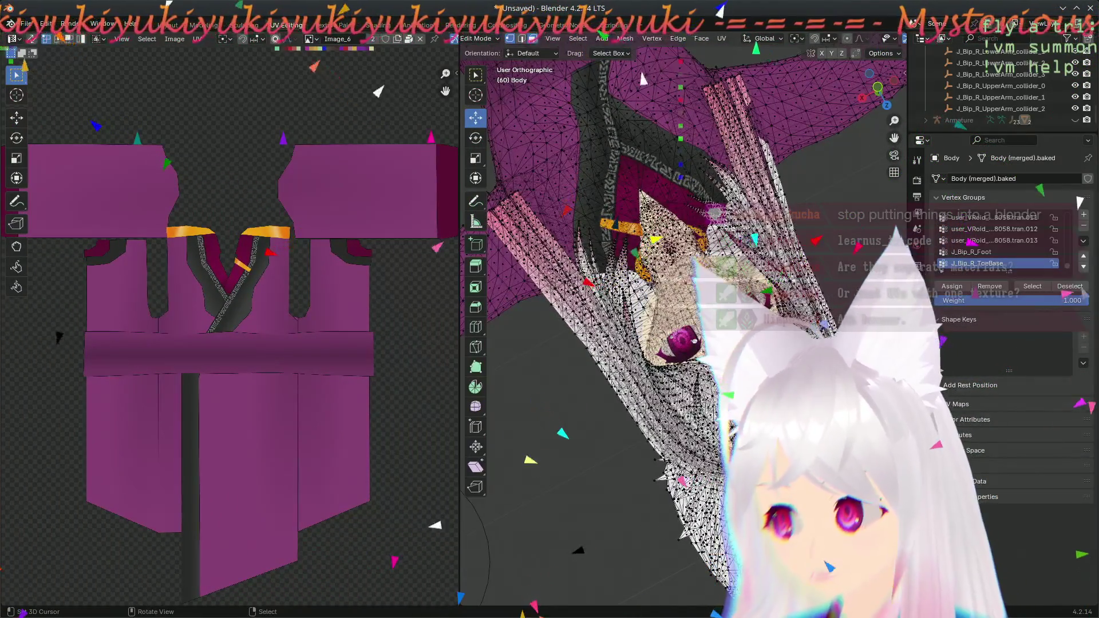
middle_click_drag(629, 286, 822, 118)
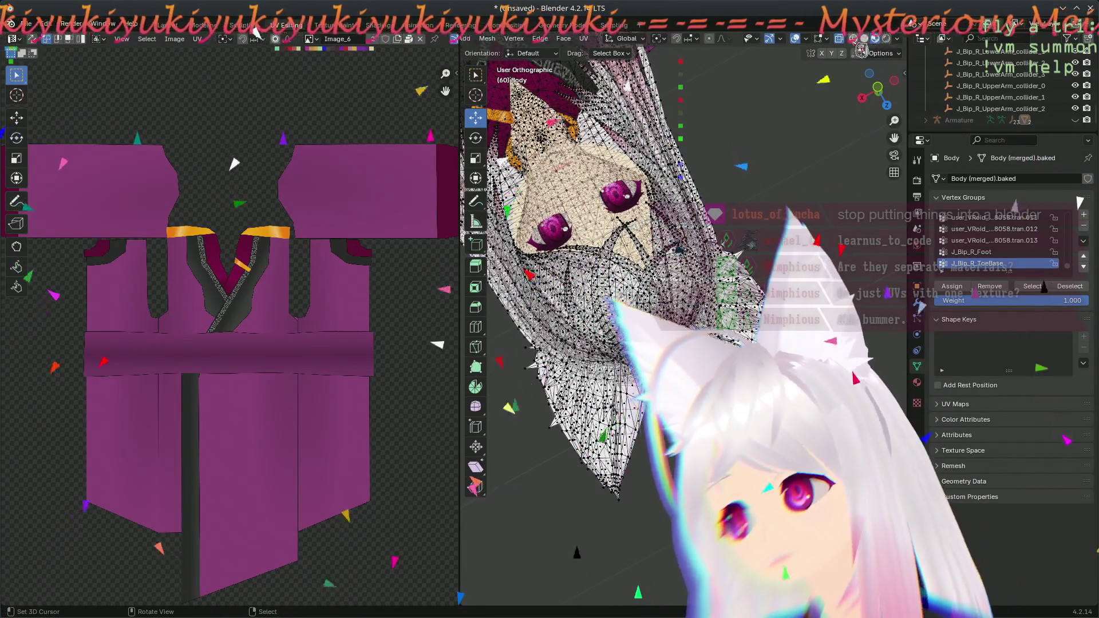
middle_click_drag(591, 568, 636, 397)
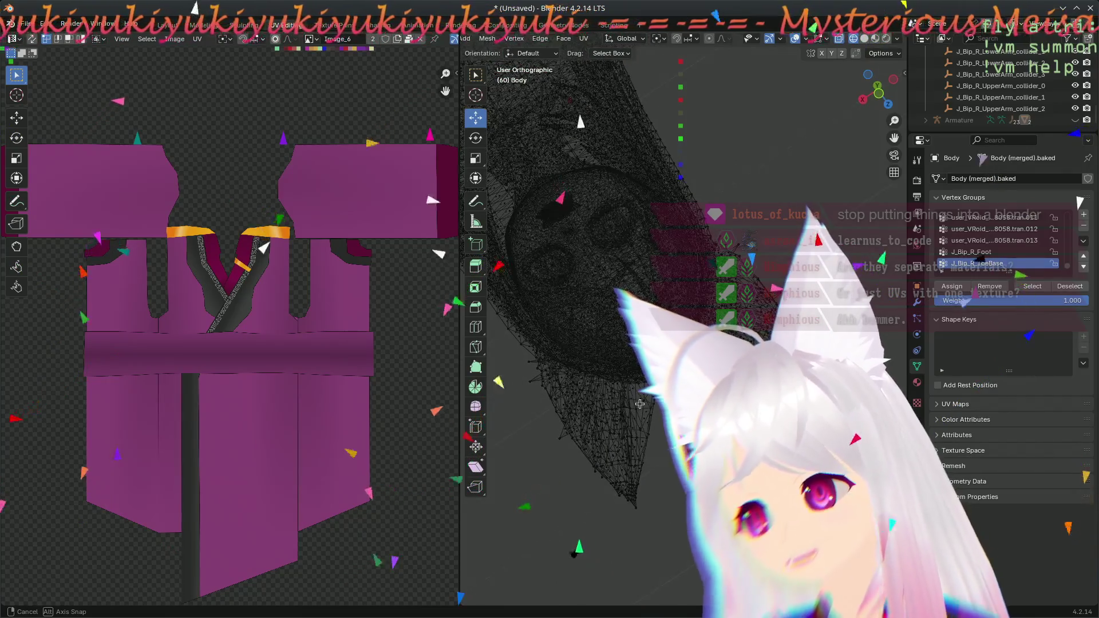
middle_click_drag(636, 396, 572, 320)
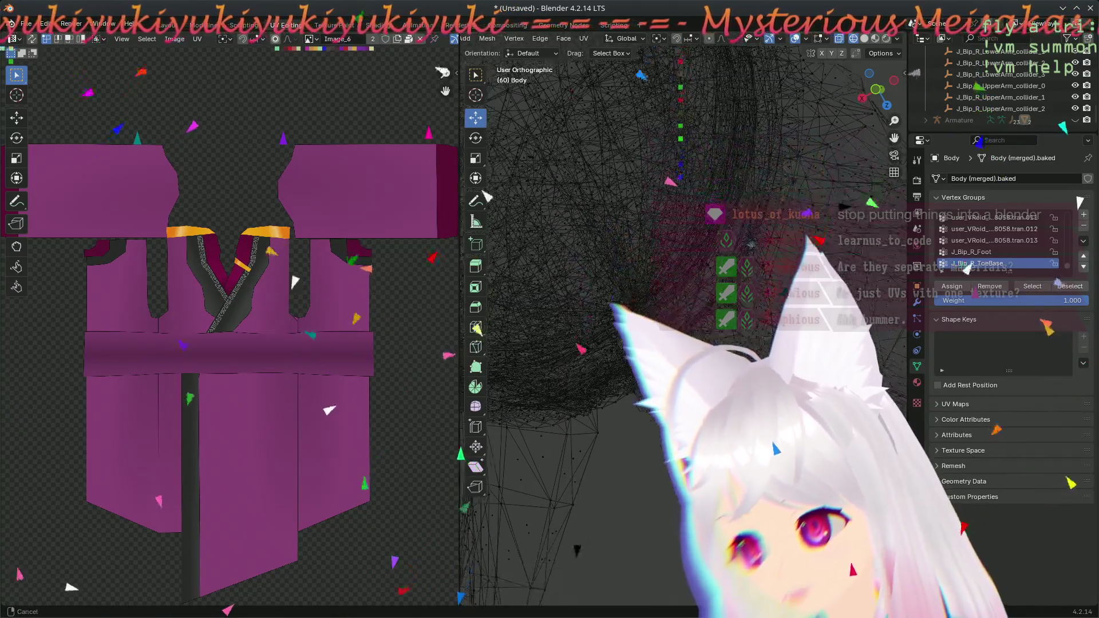
mouse_move(686, 320)
middle_mouse_down()
mouse_move(749, 343)
mouse_move(725, 334)
middle_mouse_up()
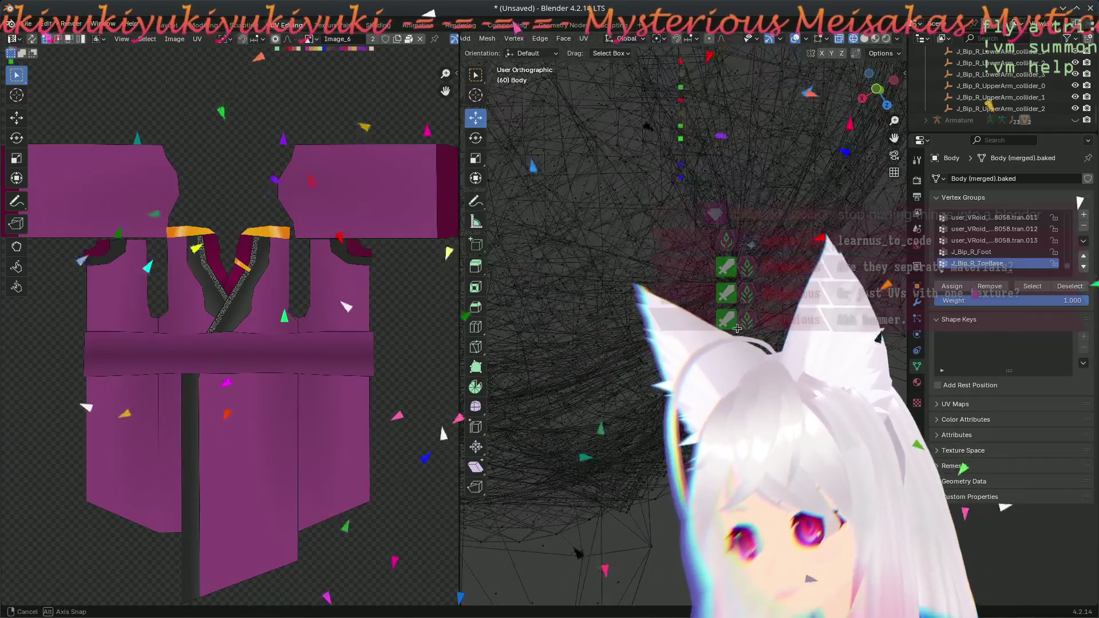
mouse_move(724, 333)
middle_mouse_down()
mouse_move(744, 343)
mouse_move(721, 332)
mouse_move(676, 344)
middle_mouse_up()
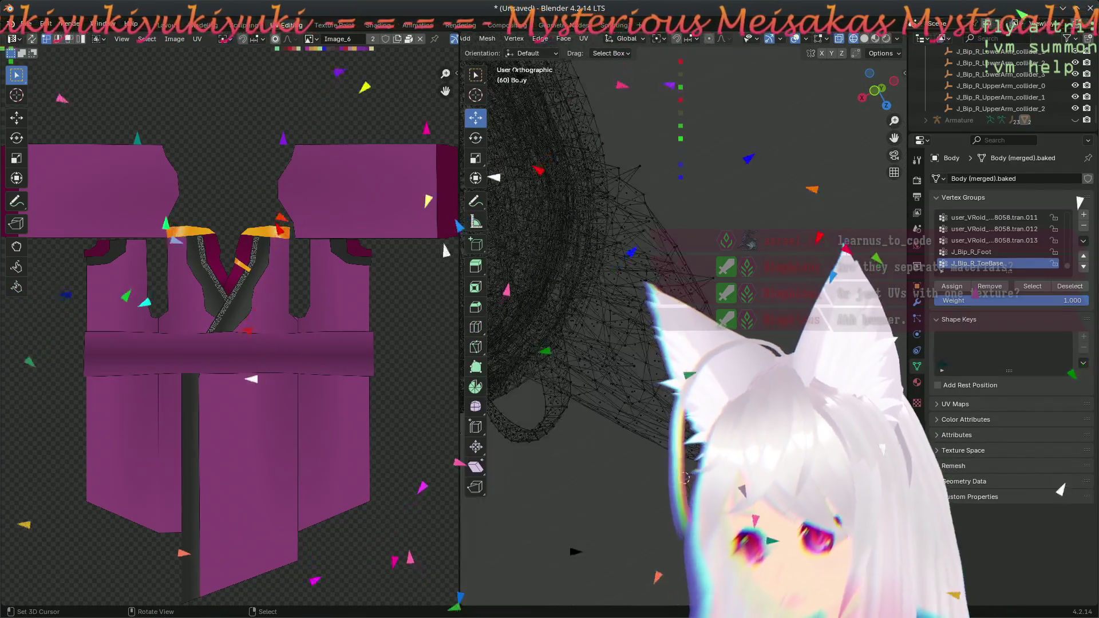
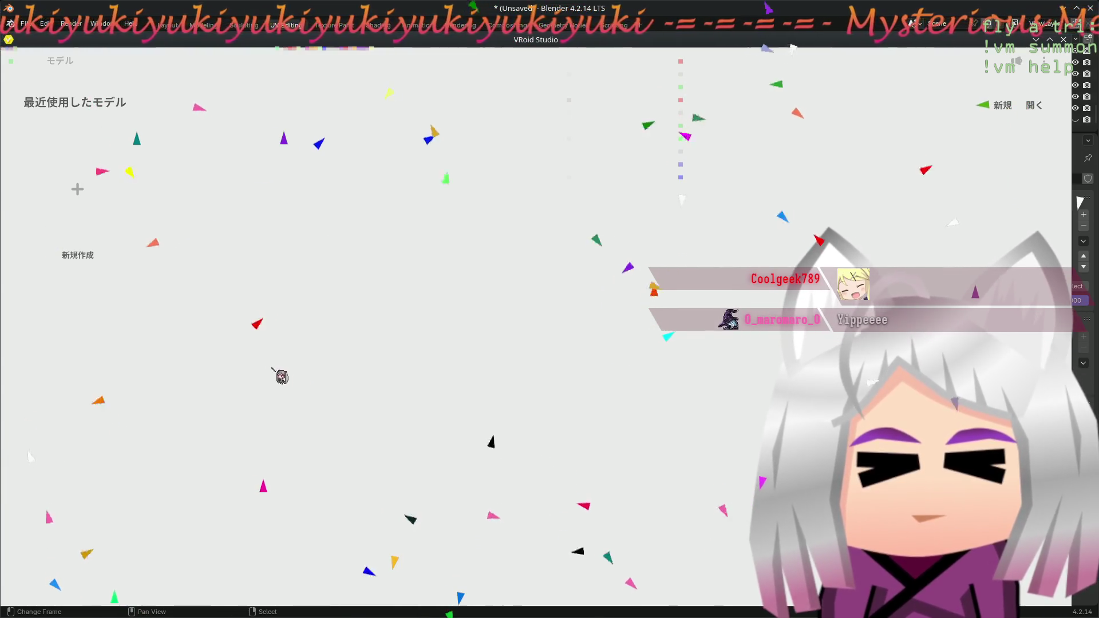
- Start a new model, dismiss the base body choice, and bring up the application menu
left_click(106, 194)
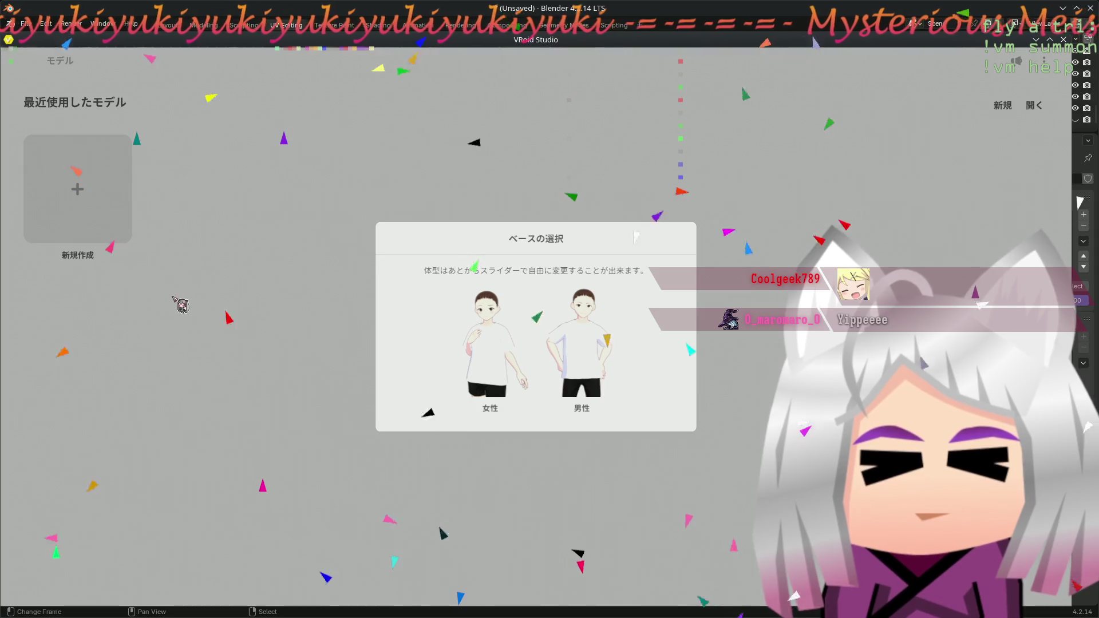
left_click(237, 276)
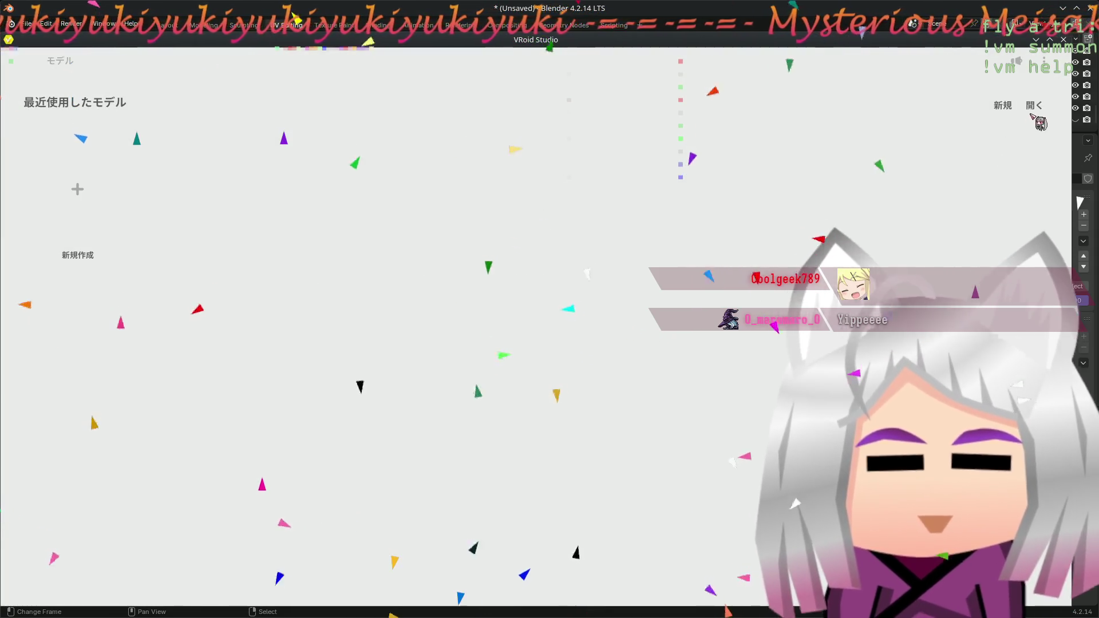
left_click(1051, 66)
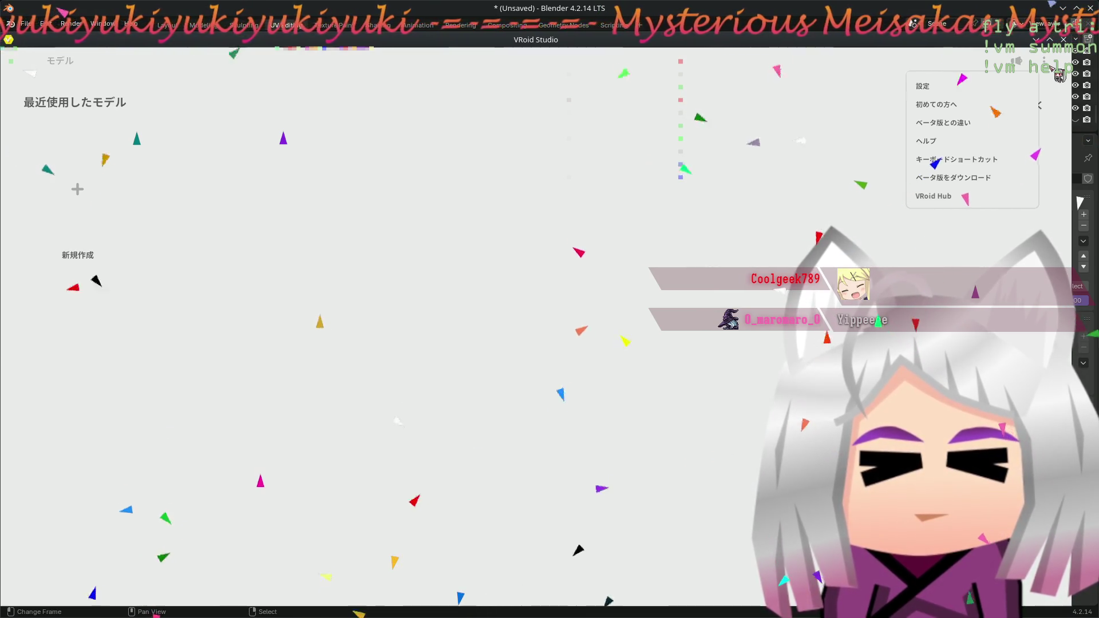
- Switch VRoid Studio's interface language to English in Settings
left_click(960, 86)
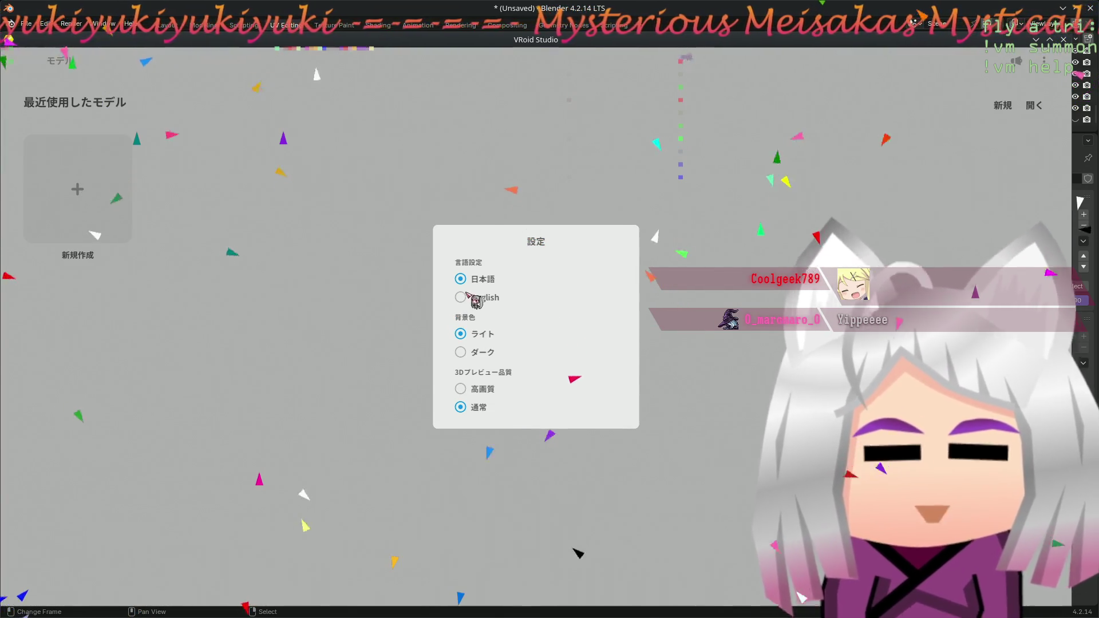
left_click(460, 298)
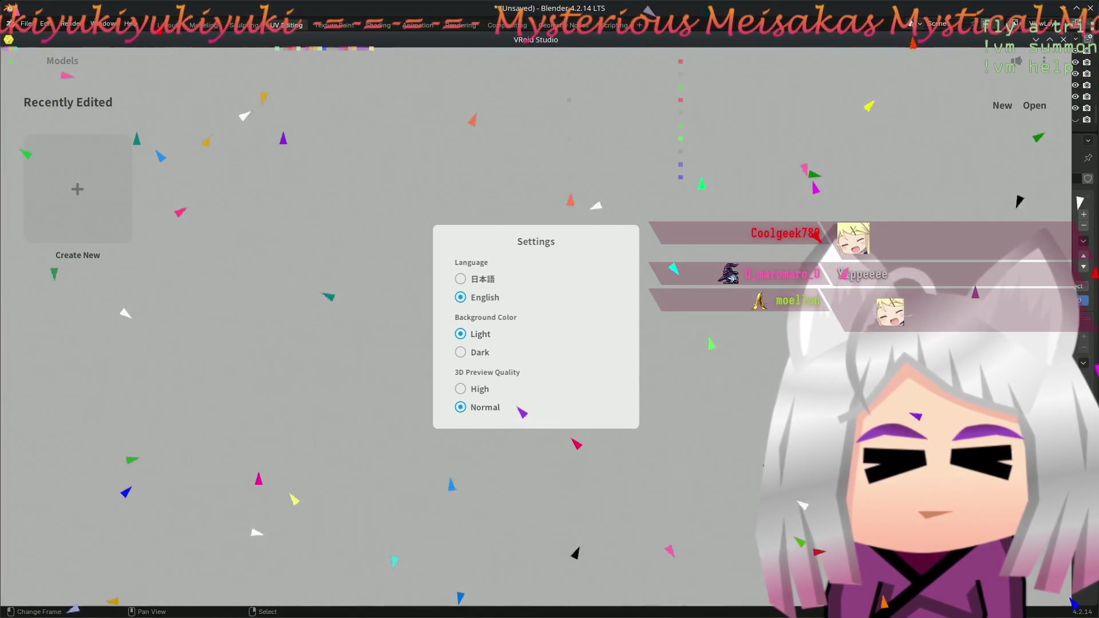
left_click(743, 349)
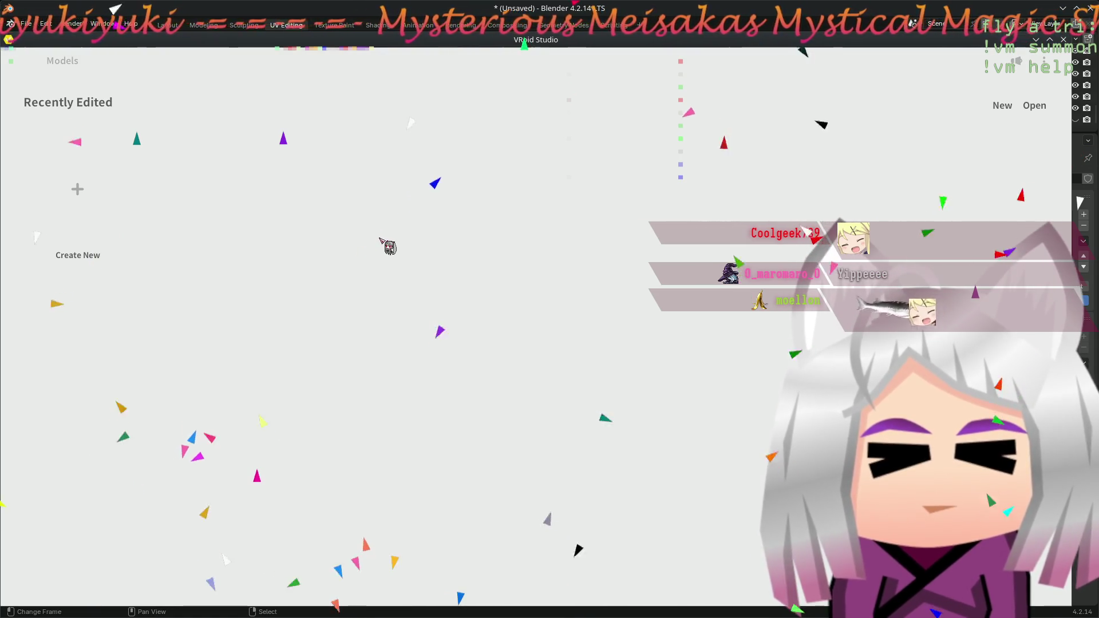
- In the Open dialog, browse to / > mnt > media > model_3D > VT
left_click(1034, 105)
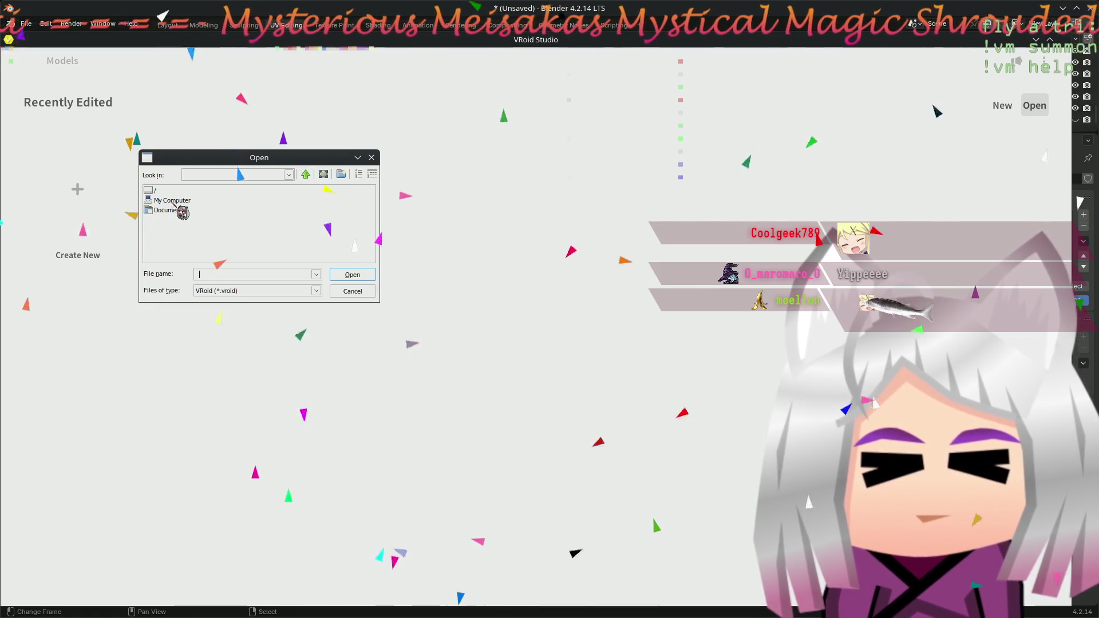
double_click(157, 192)
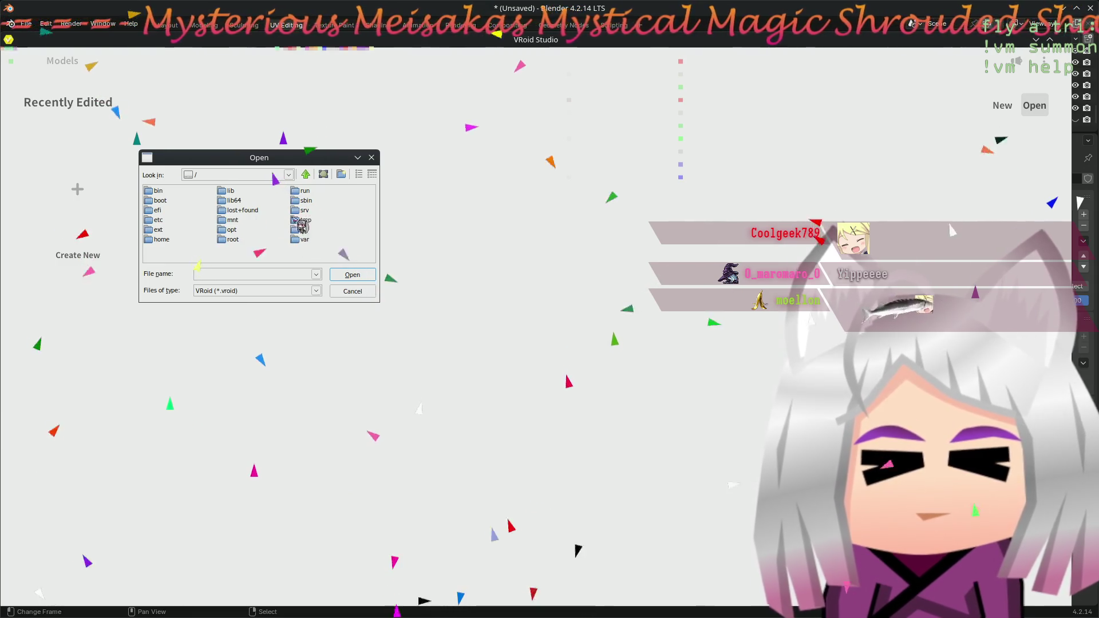
double_click(232, 219)
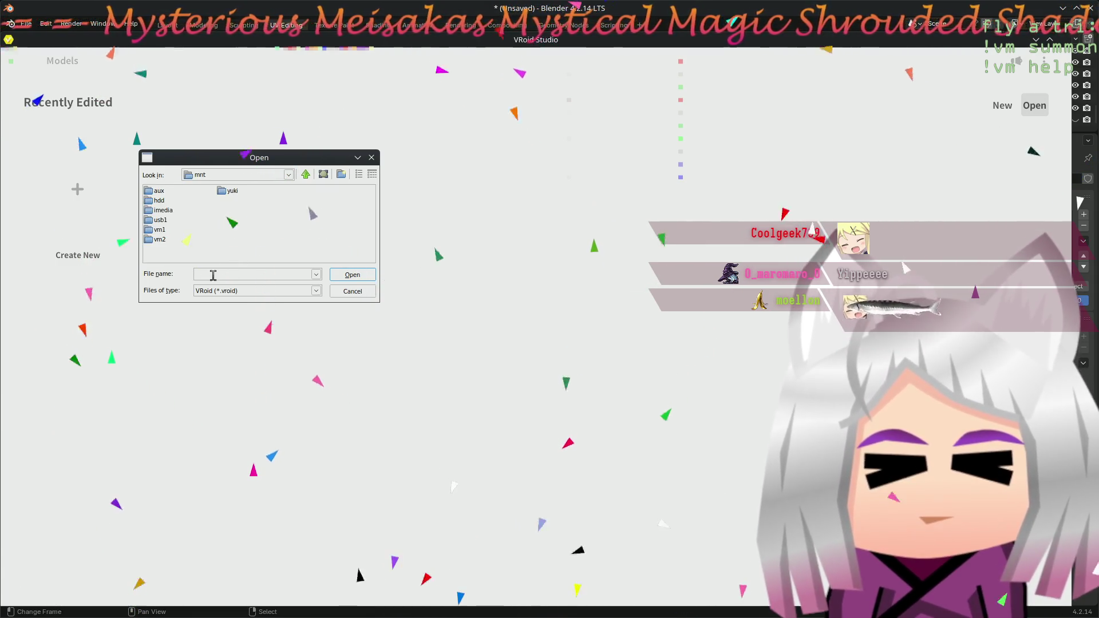
double_click(160, 211)
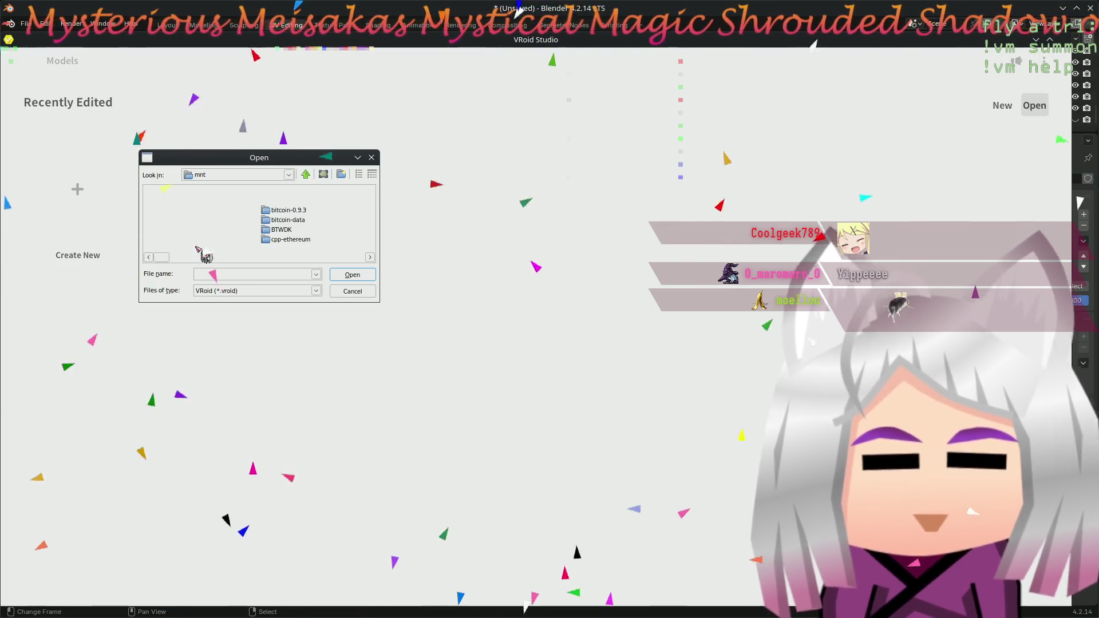
mouse_move(158, 256)
left_mouse_down()
mouse_move(218, 257)
mouse_move(191, 264)
left_mouse_up()
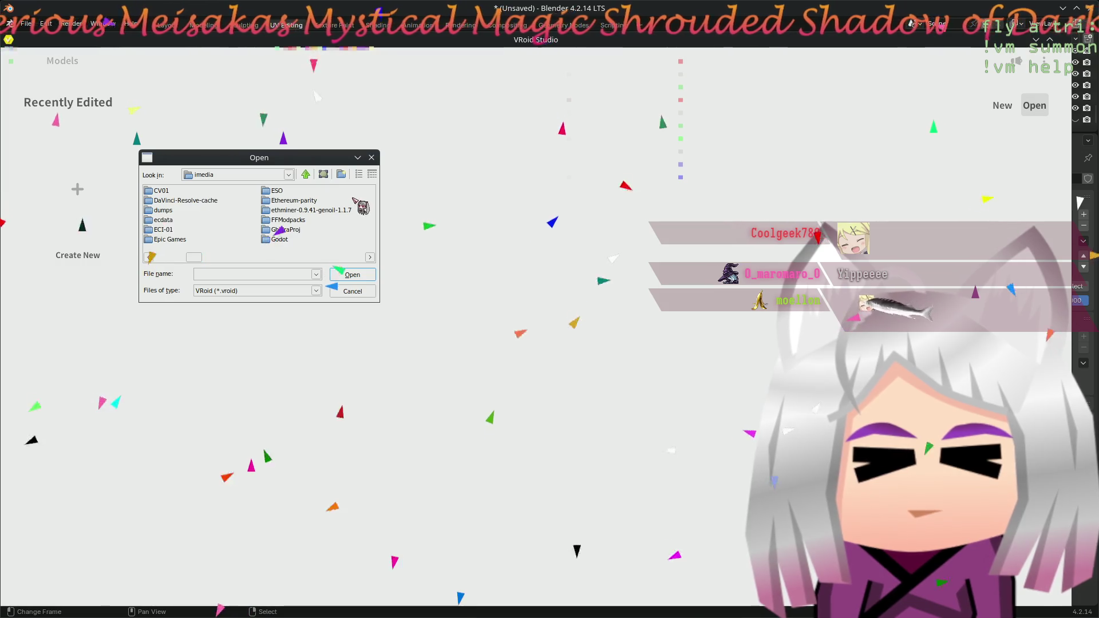
left_click(166, 257)
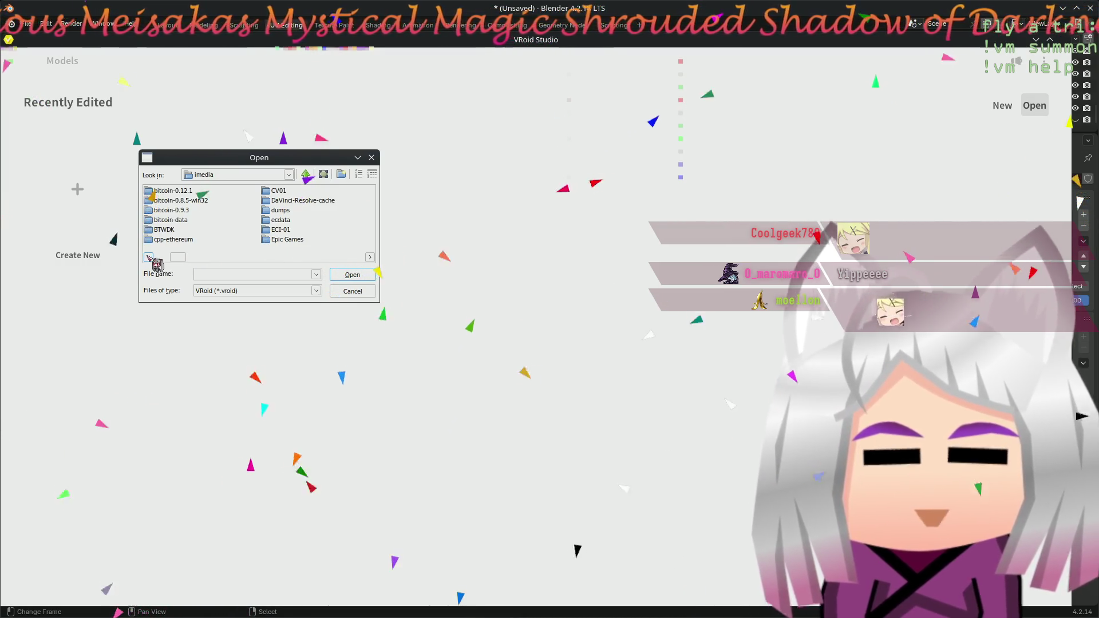
left_click_drag(185, 256, 220, 260)
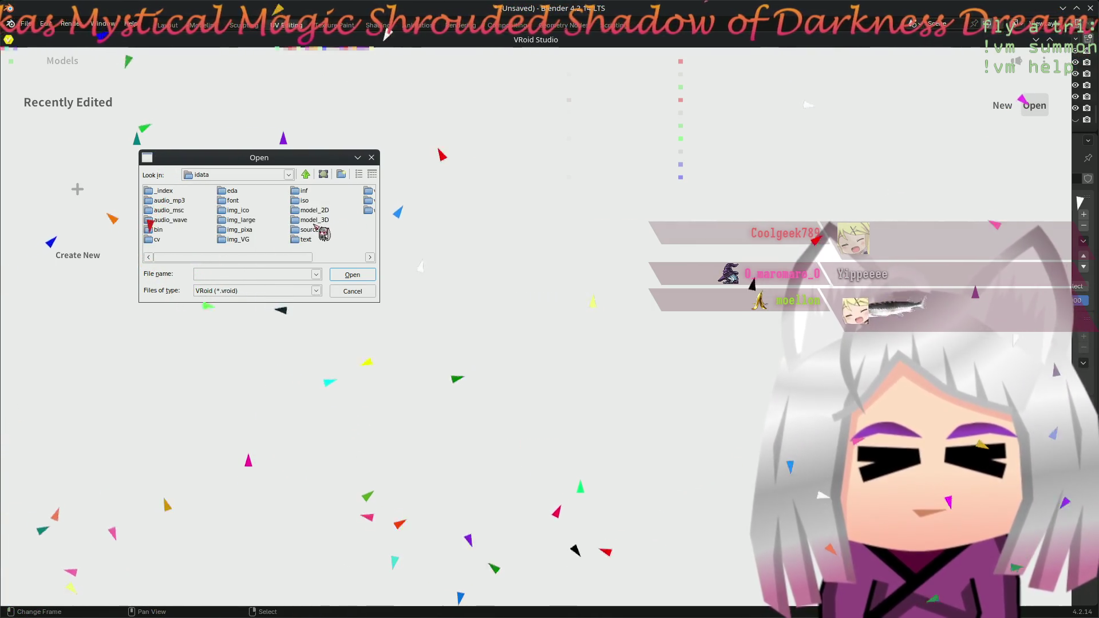
double_click(312, 220)
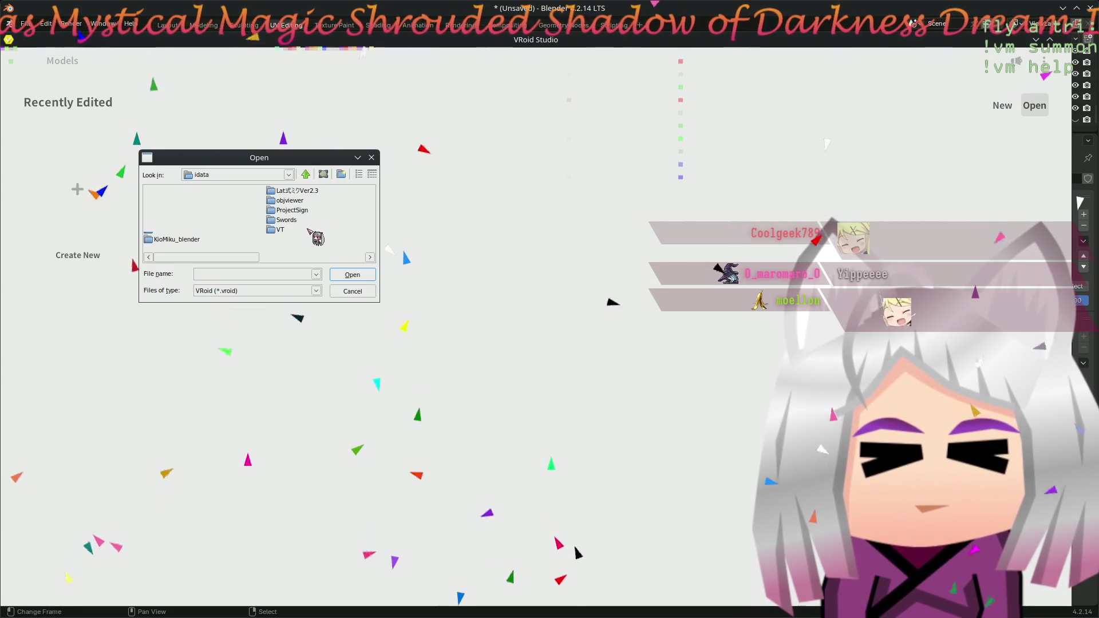
double_click(279, 229)
- Select I-7-arc.vroid and open it
left_click_drag(224, 260, 328, 257)
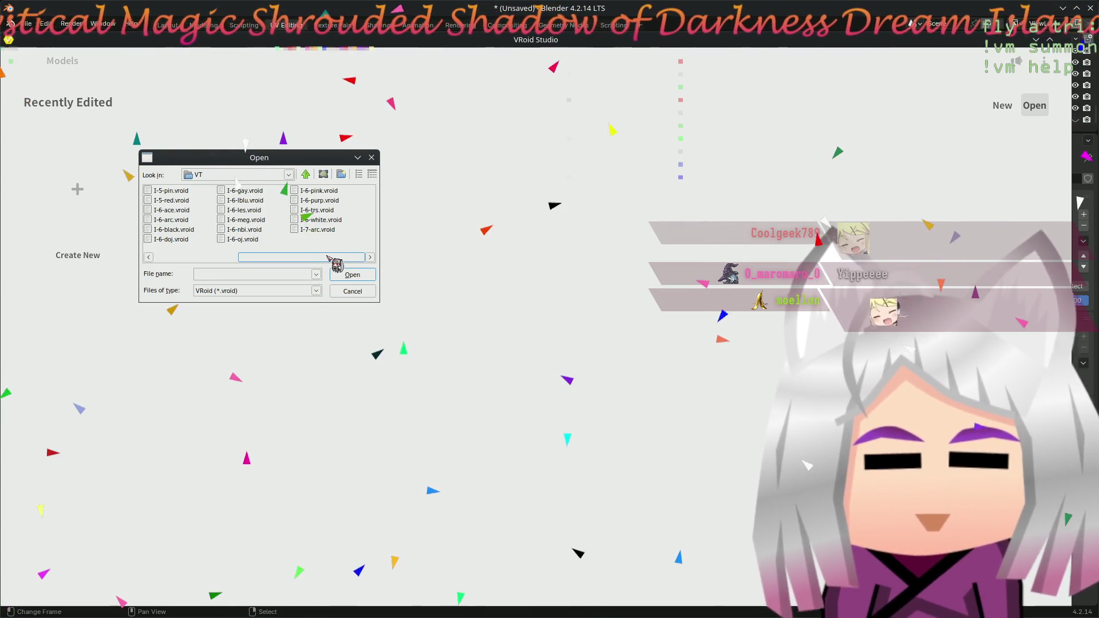
left_click(329, 229)
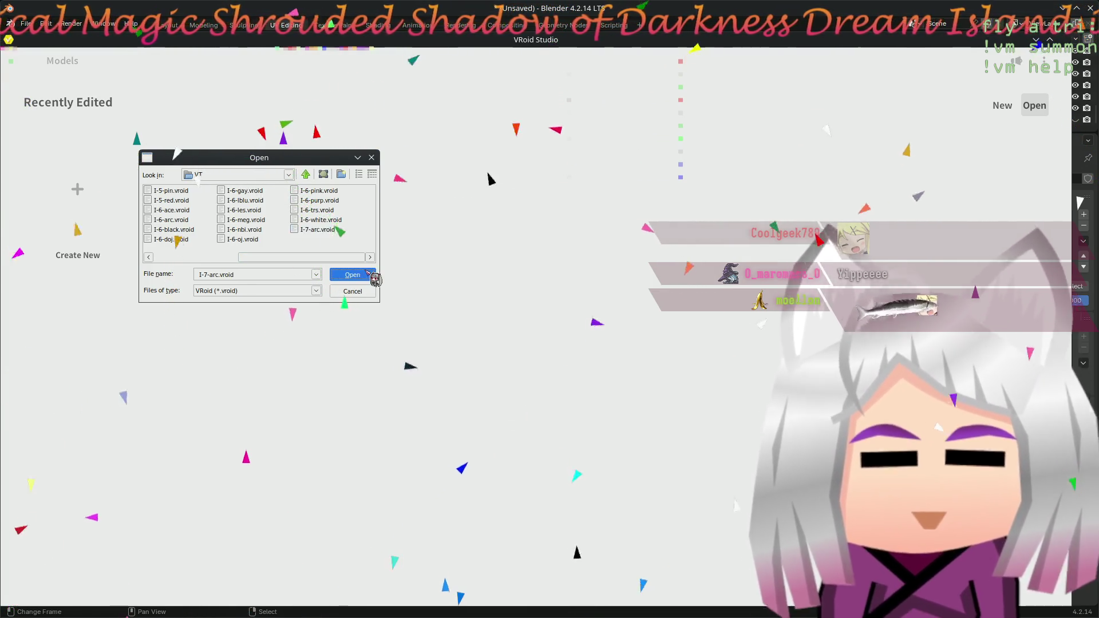
left_click(352, 275)
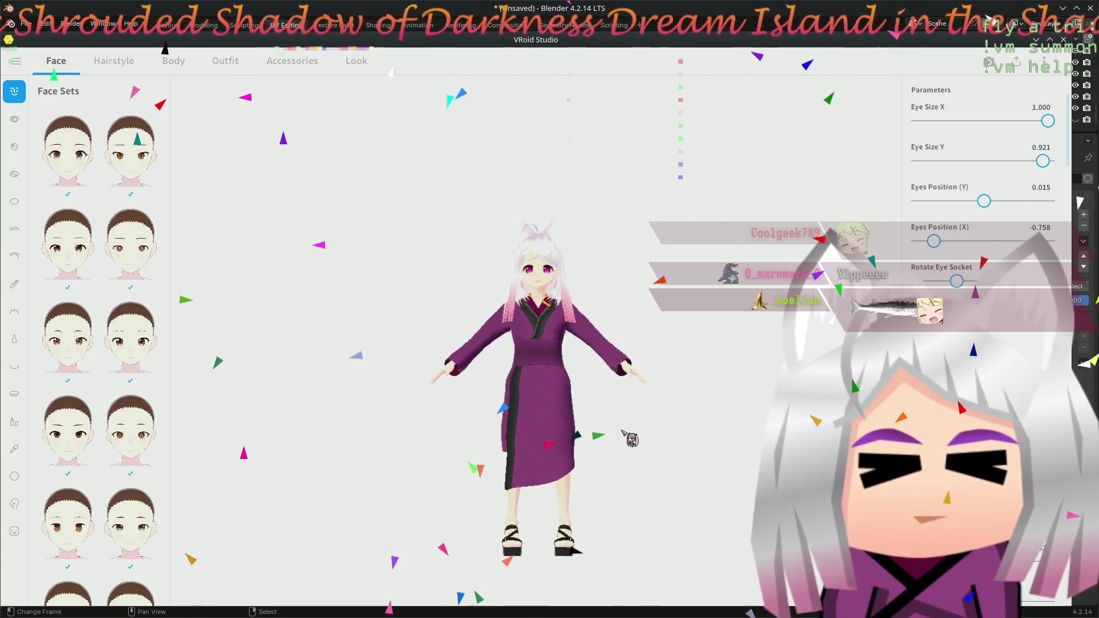
- Orbit around the purple-robed character and show the export choices
mouse_move(622, 434)
right_mouse_down()
mouse_move(487, 331)
mouse_move(464, 374)
mouse_move(445, 354)
right_mouse_up()
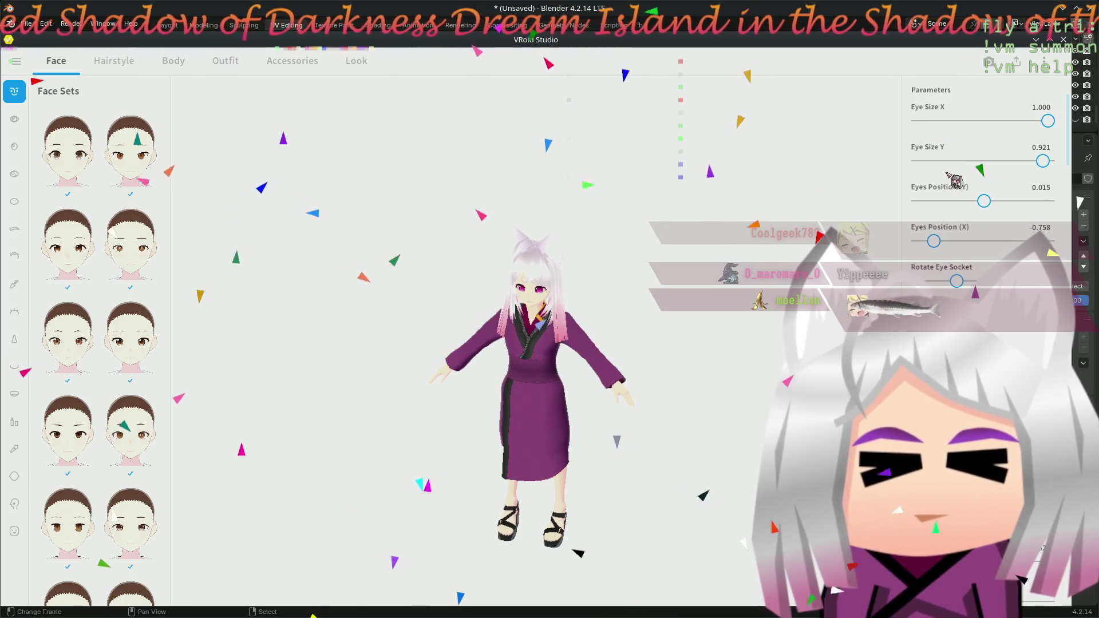
left_click(1033, 70)
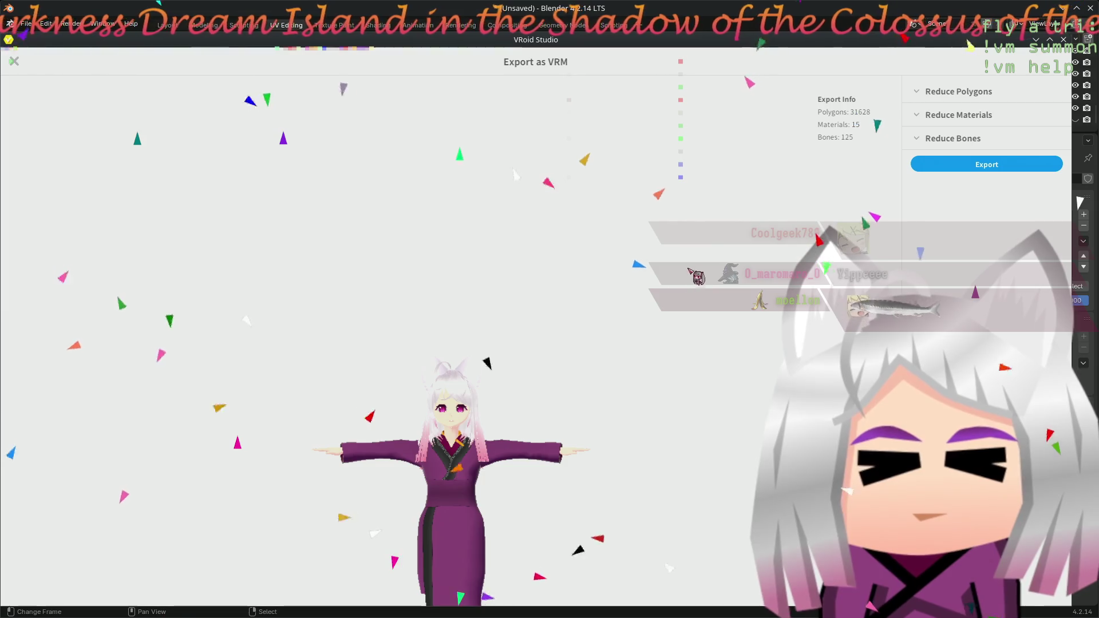
- Expand the Reduce Bones and Reduce Materials sections of the Export as VRM settings
mouse_move(596, 454)
left_mouse_down()
mouse_move(468, 332)
mouse_move(630, 336)
left_mouse_up()
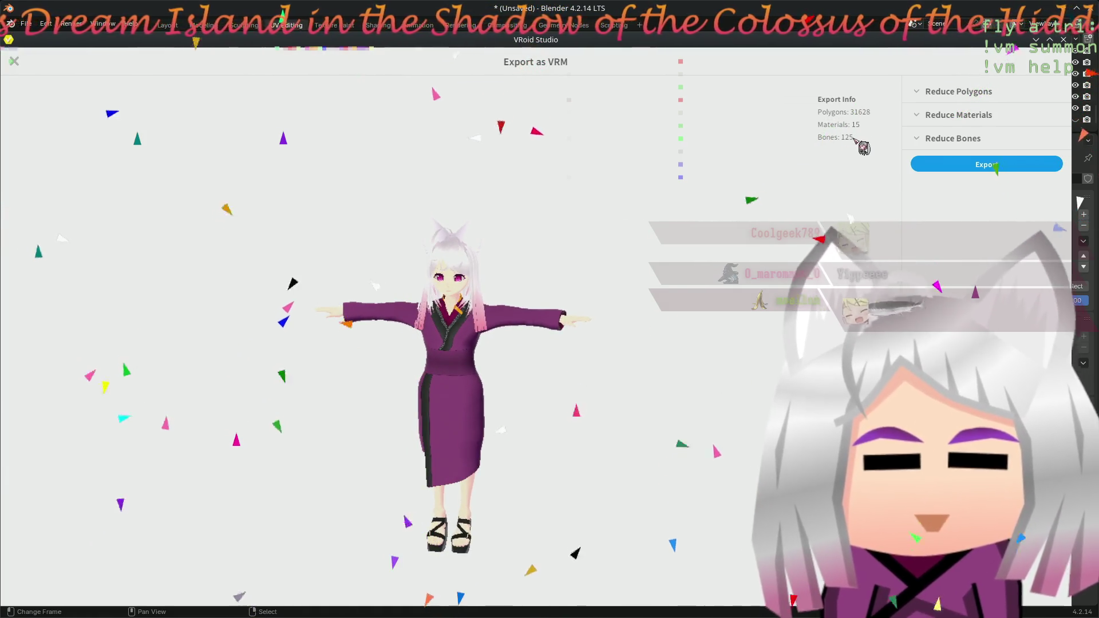
left_click(920, 138)
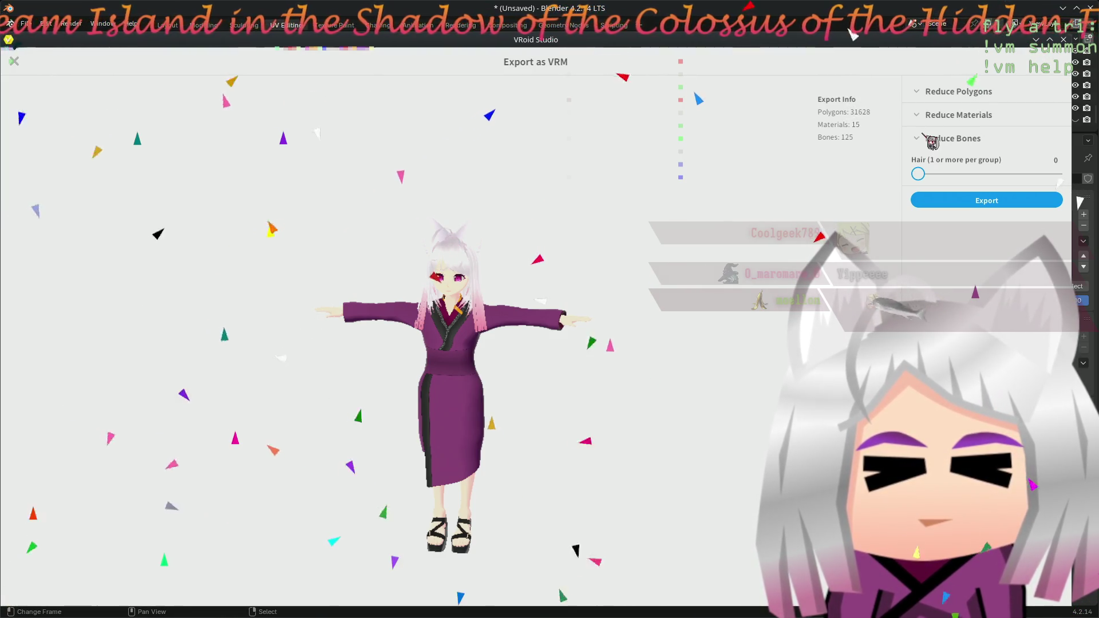
left_click(922, 138)
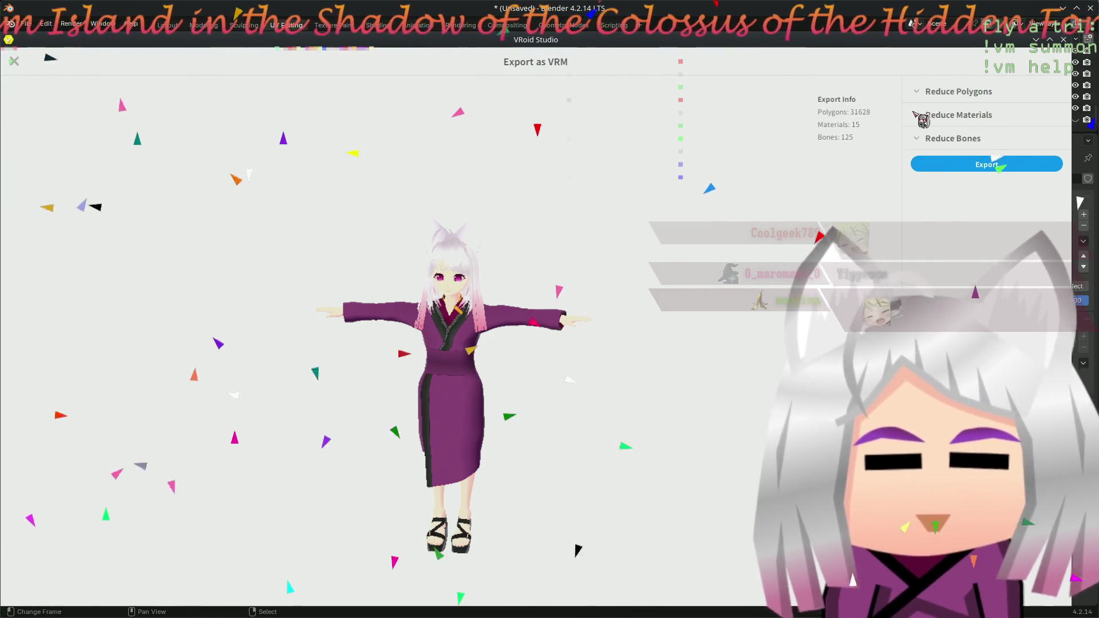
left_click(919, 115)
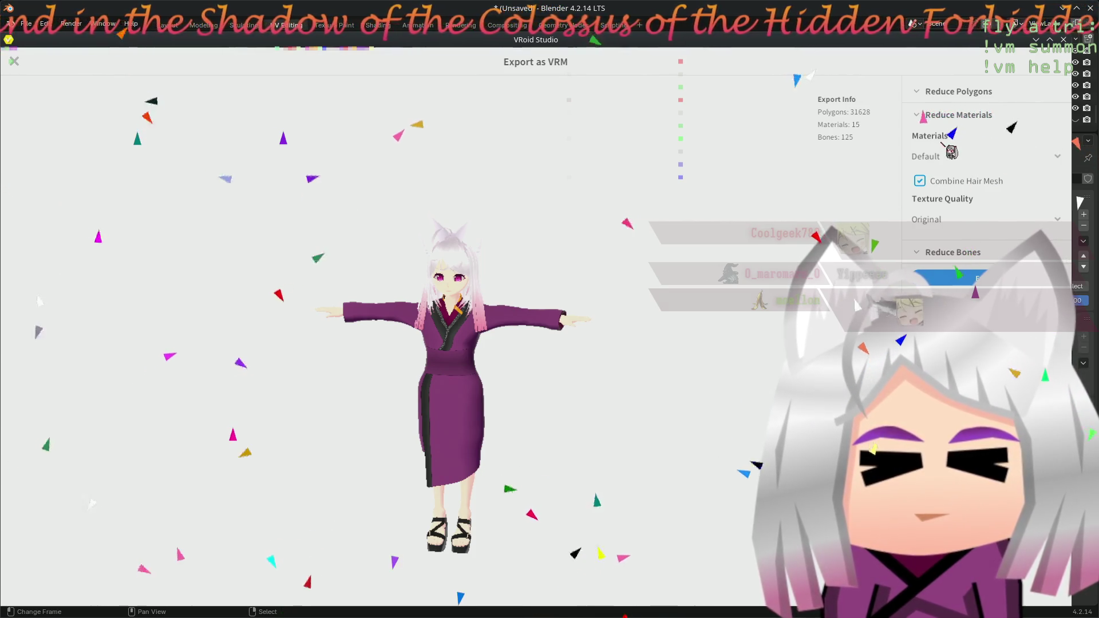
- Check the material count and texture quality choices, keeping Default, then expand Reduce Polygons
left_click(973, 156)
left_click(987, 156)
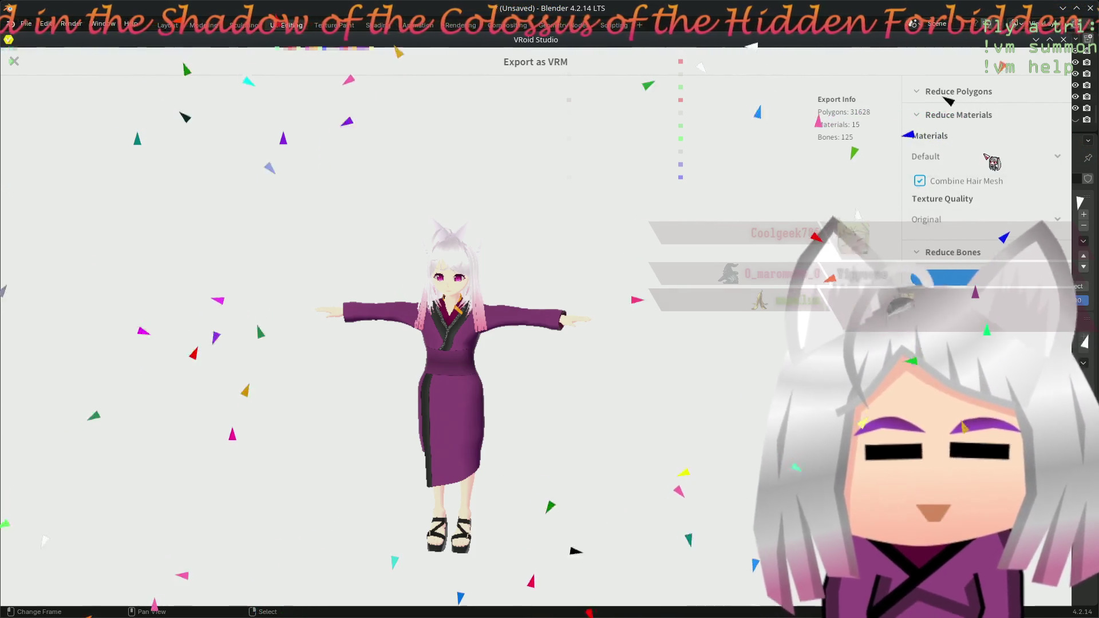
left_click(985, 156)
left_click(986, 157)
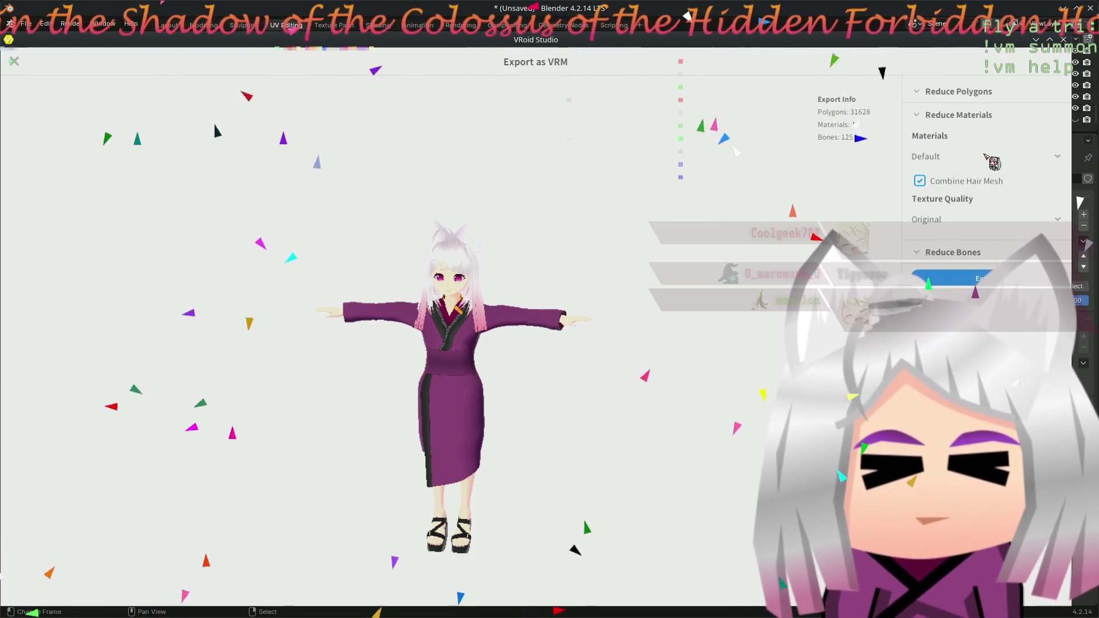
left_click(1027, 223)
left_click(1027, 223)
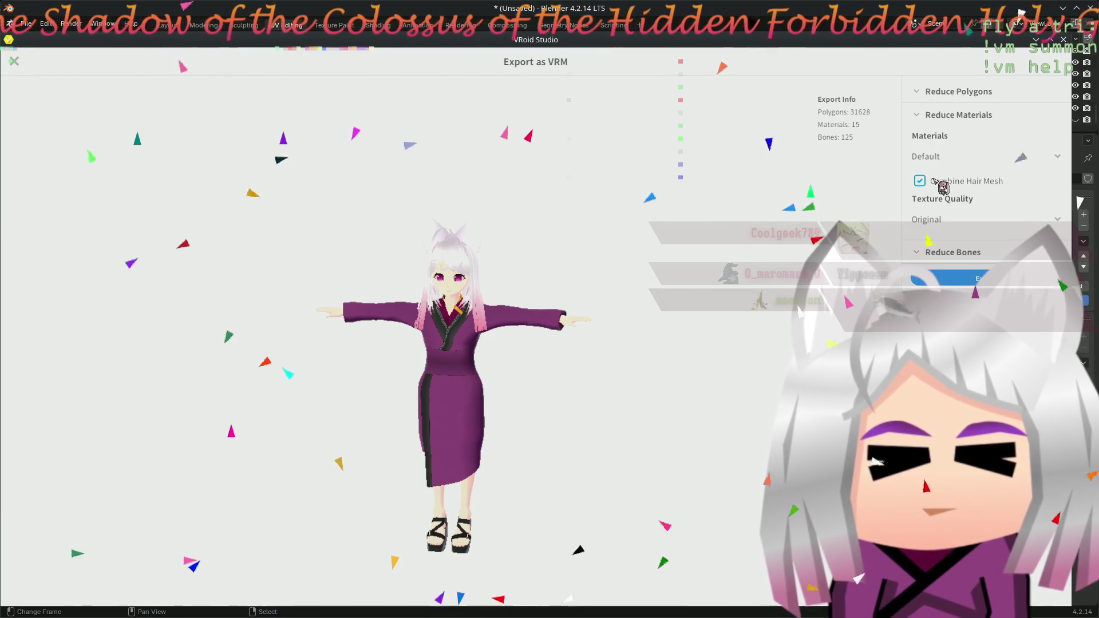
left_click(974, 90)
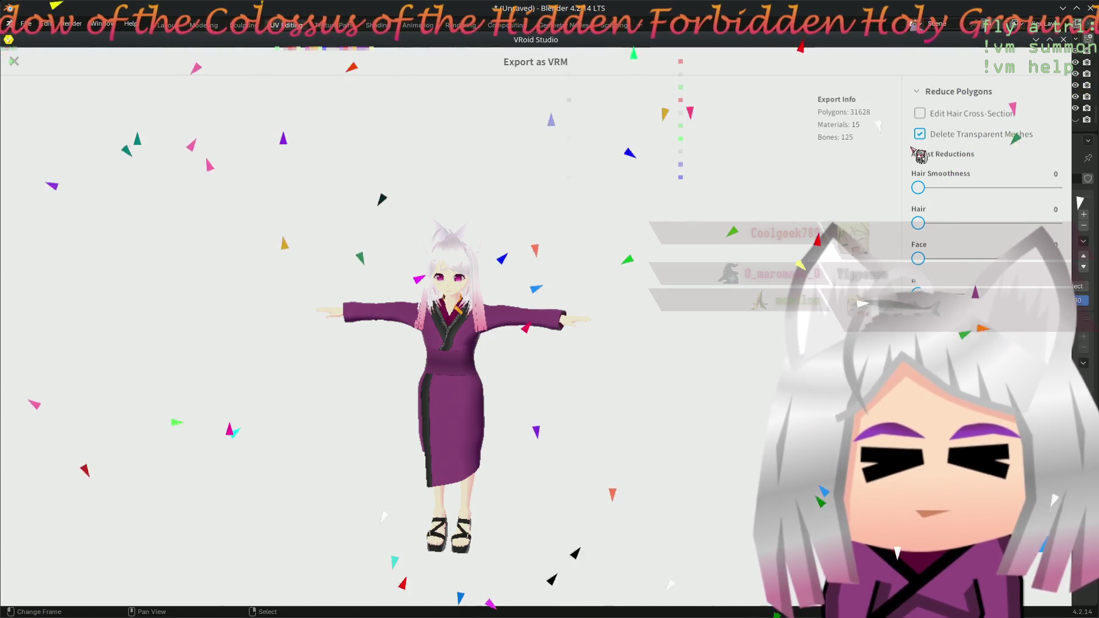
mouse_move(610, 238)
left_mouse_down()
mouse_move(518, 367)
mouse_move(595, 319)
mouse_move(511, 327)
mouse_move(567, 316)
left_mouse_up()
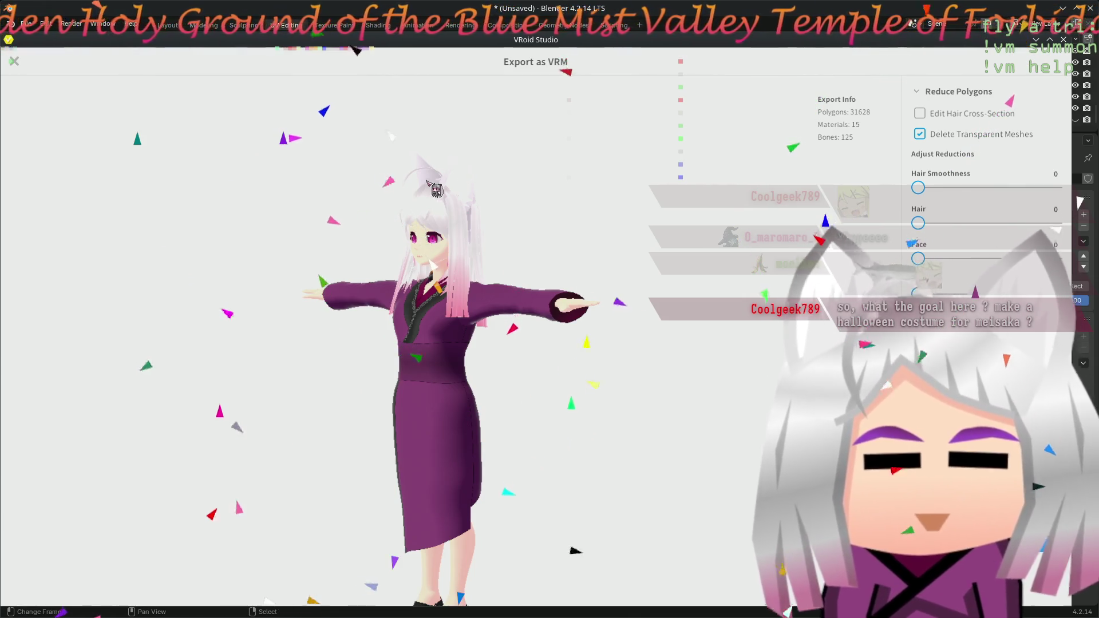
left_click_drag(508, 292, 538, 304)
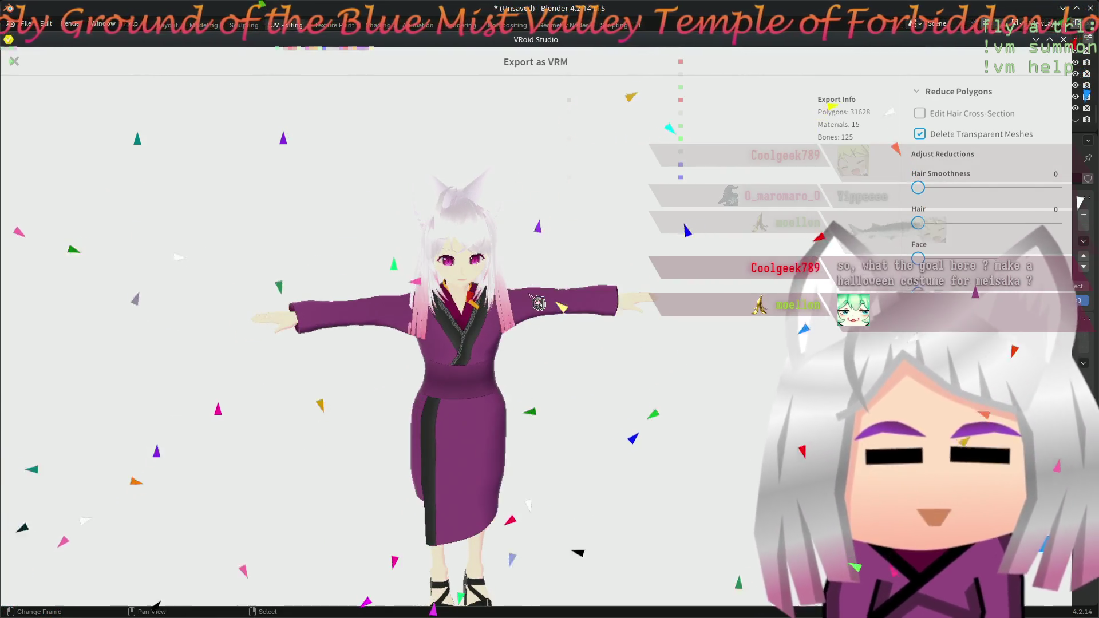
left_click_drag(538, 303, 550, 291)
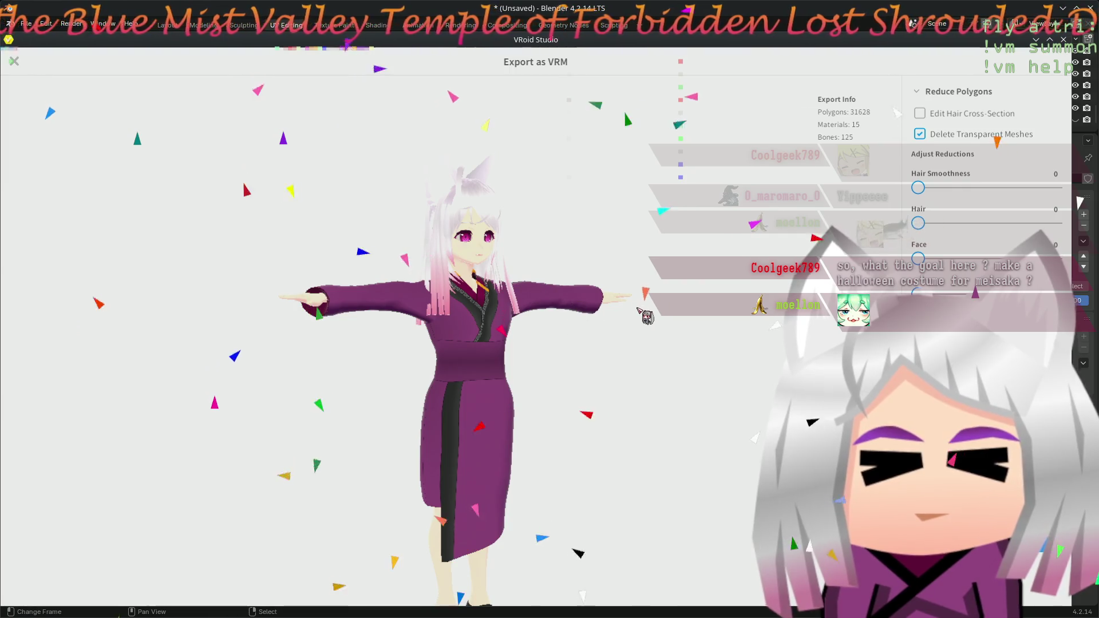
mouse_move(554, 289)
left_mouse_down()
mouse_move(723, 417)
mouse_move(483, 412)
mouse_move(615, 412)
mouse_move(650, 398)
mouse_move(653, 429)
mouse_move(726, 429)
mouse_move(640, 440)
left_mouse_up()
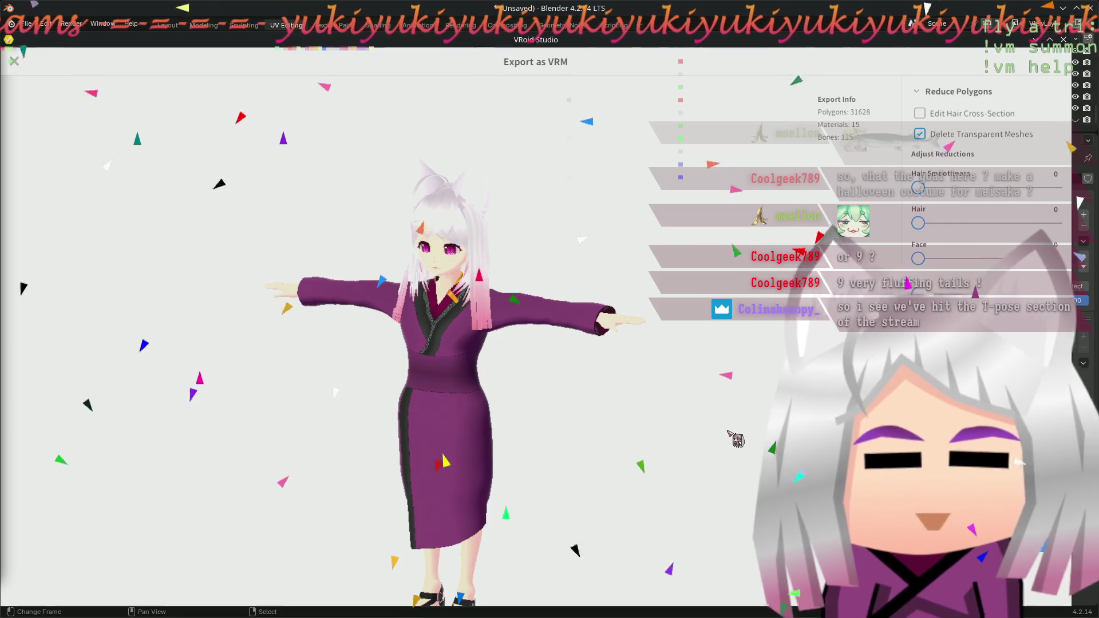
mouse_move(483, 307)
left_mouse_down()
mouse_move(317, 381)
mouse_move(569, 171)
mouse_move(560, 412)
mouse_move(385, 304)
mouse_move(649, 331)
mouse_move(750, 326)
left_mouse_up()
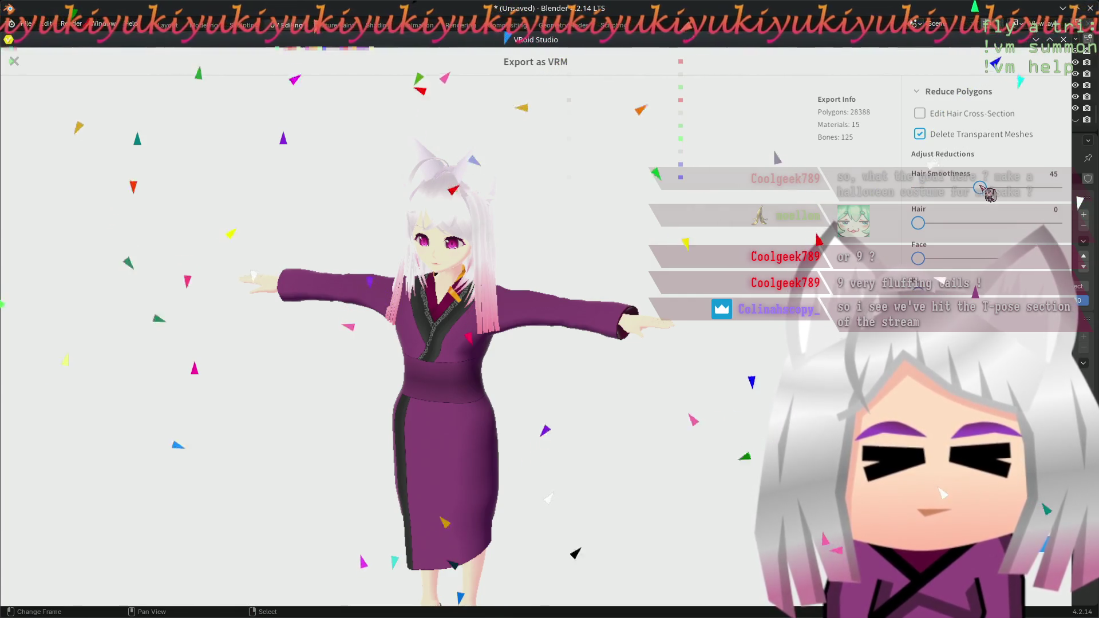
- Adjust the Hair Smoothness reduction slider until it settles at 25
left_click(1060, 188)
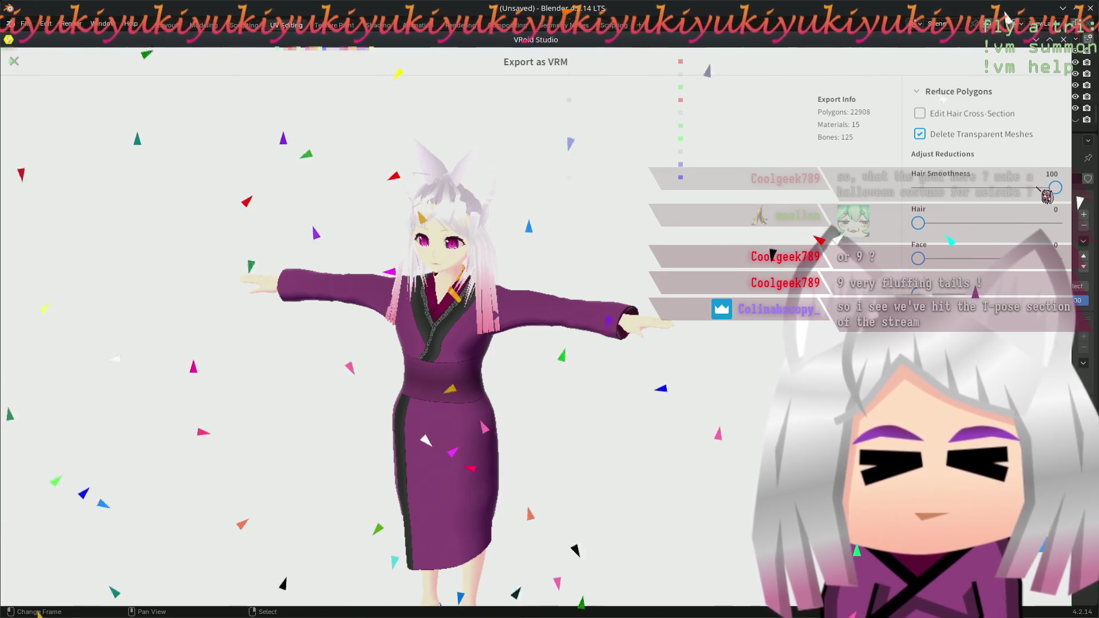
left_click(1037, 187)
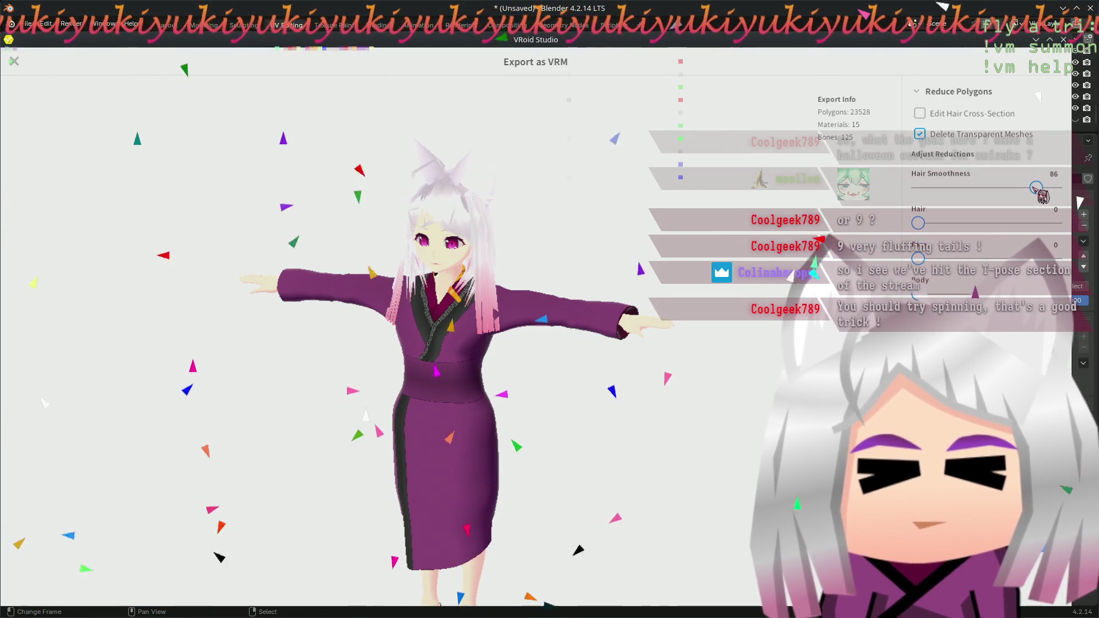
left_click(1000, 187)
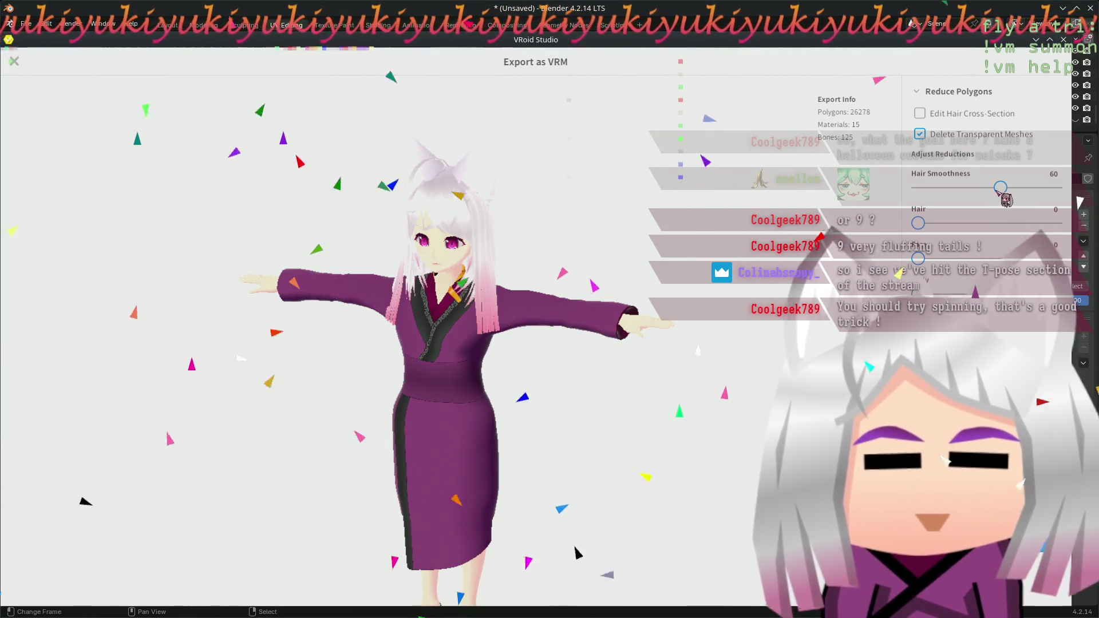
left_click(961, 188)
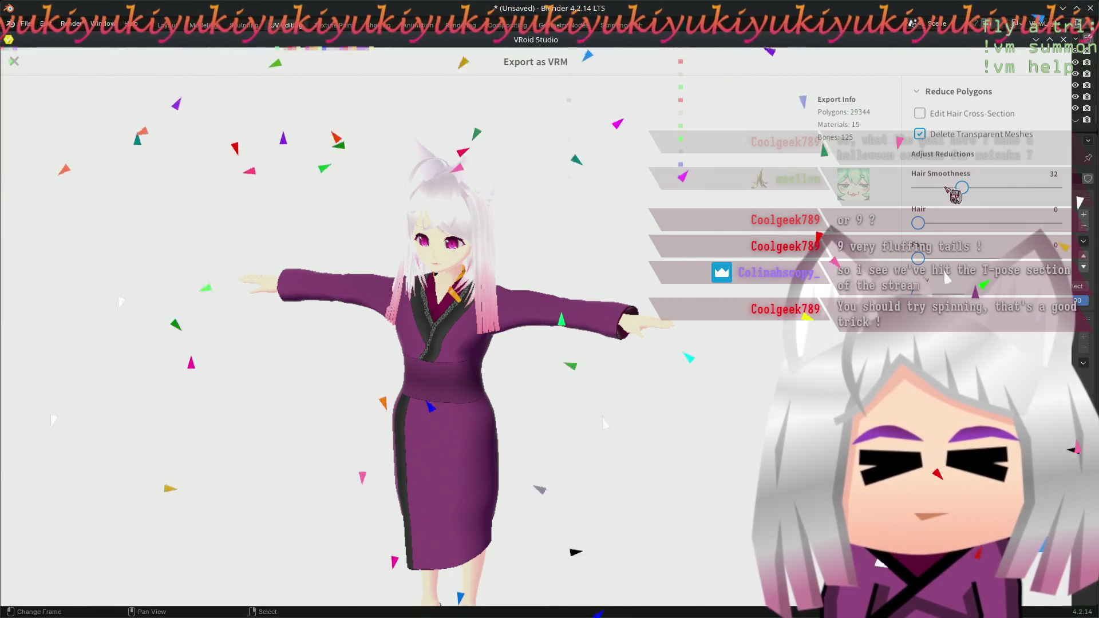
left_click(945, 187)
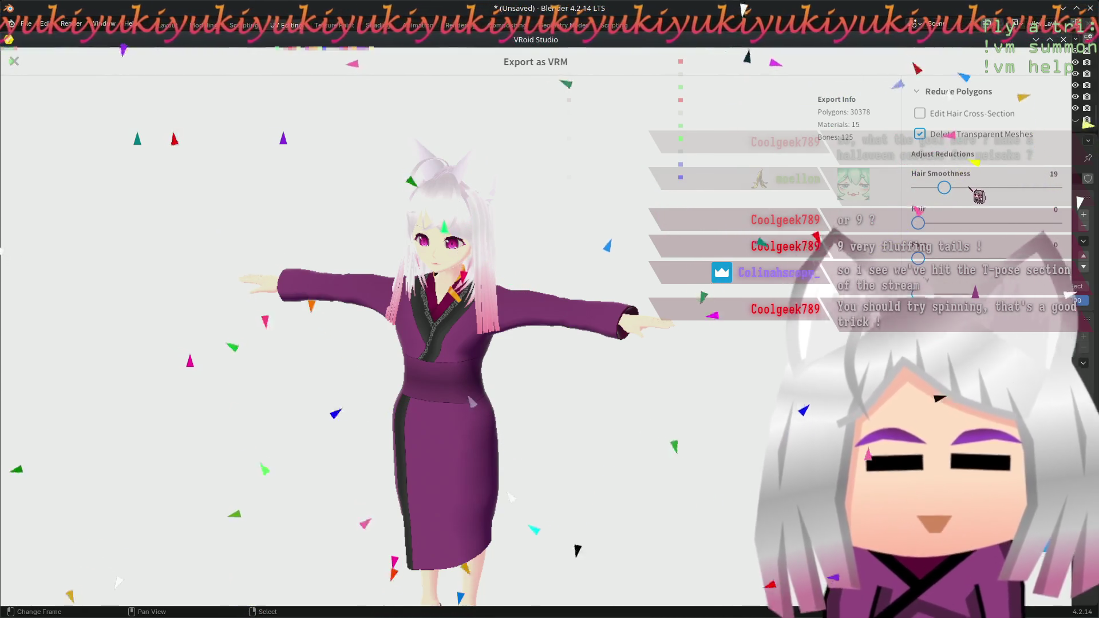
left_click(970, 188)
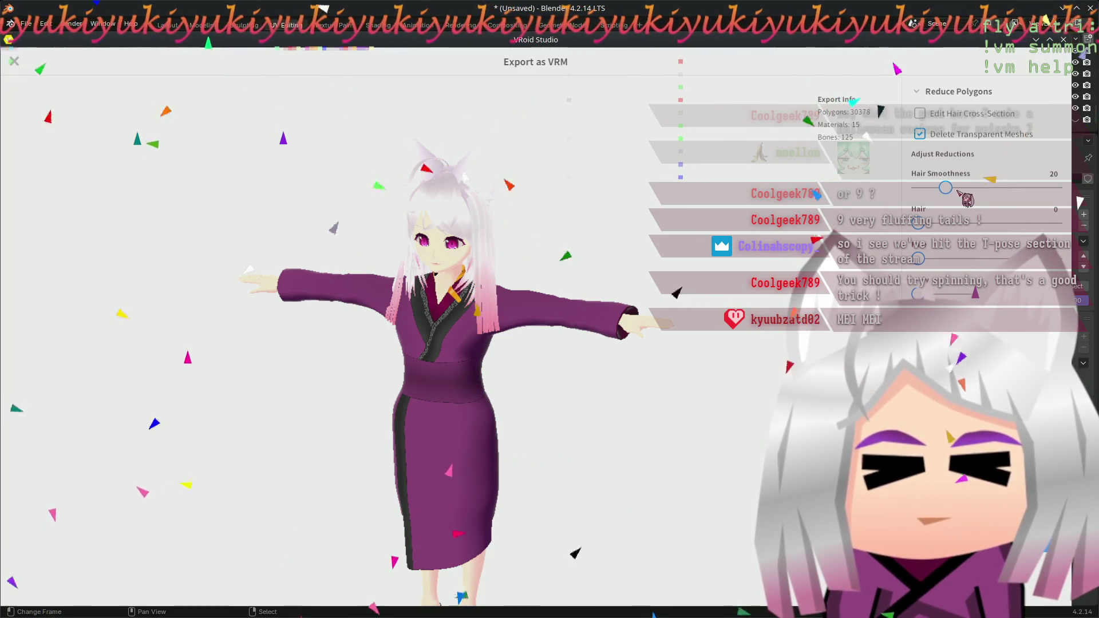
left_click(957, 189)
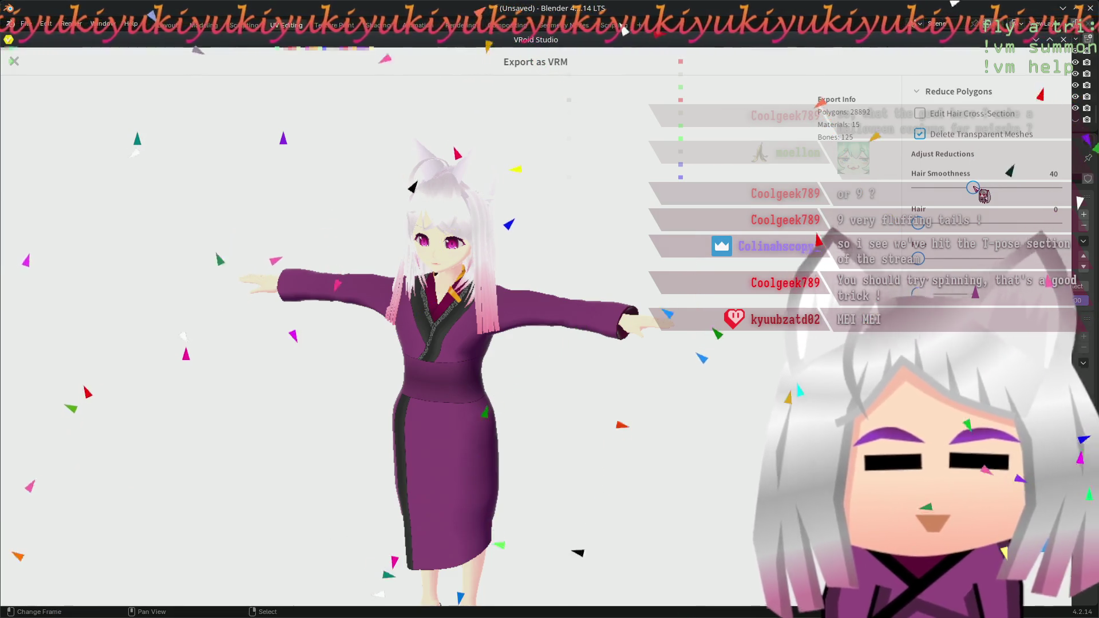
left_click(953, 190)
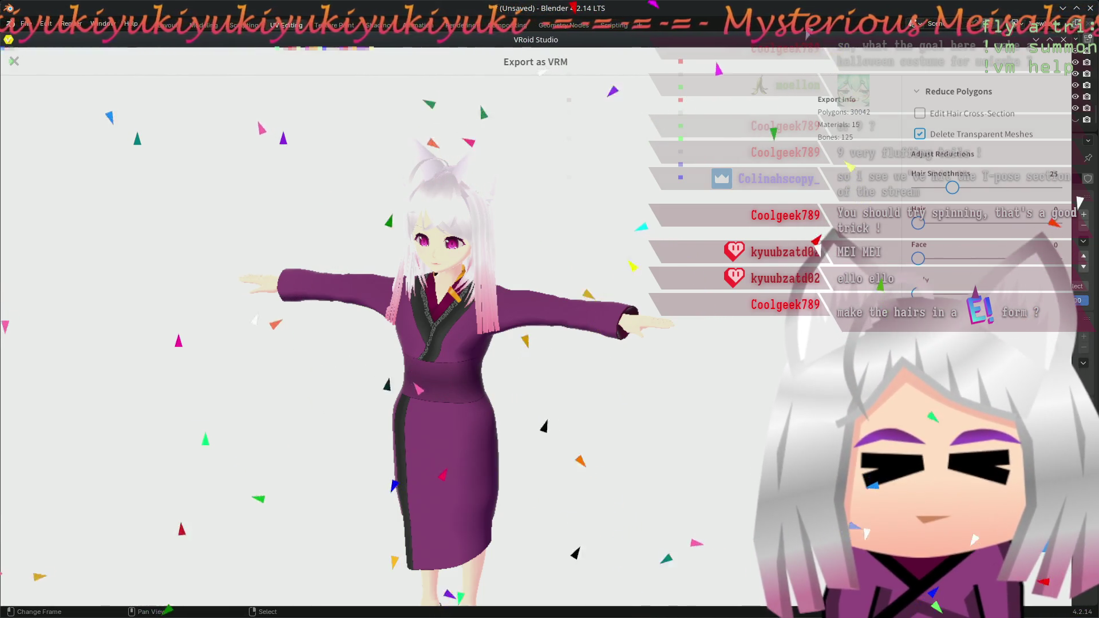
- Orbit all around the avatar to inspect the reduced hair from below, behind and sides
mouse_move(772, 297)
right_mouse_down()
mouse_move(457, 418)
mouse_move(497, 409)
right_mouse_up()
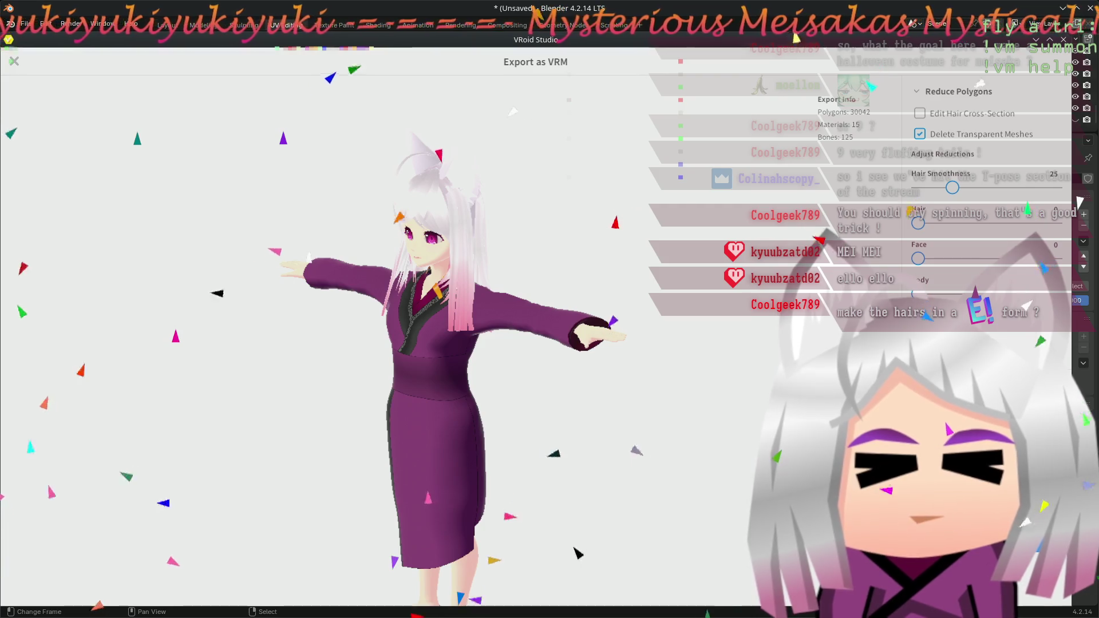
right_click_drag(727, 381, 728, 378)
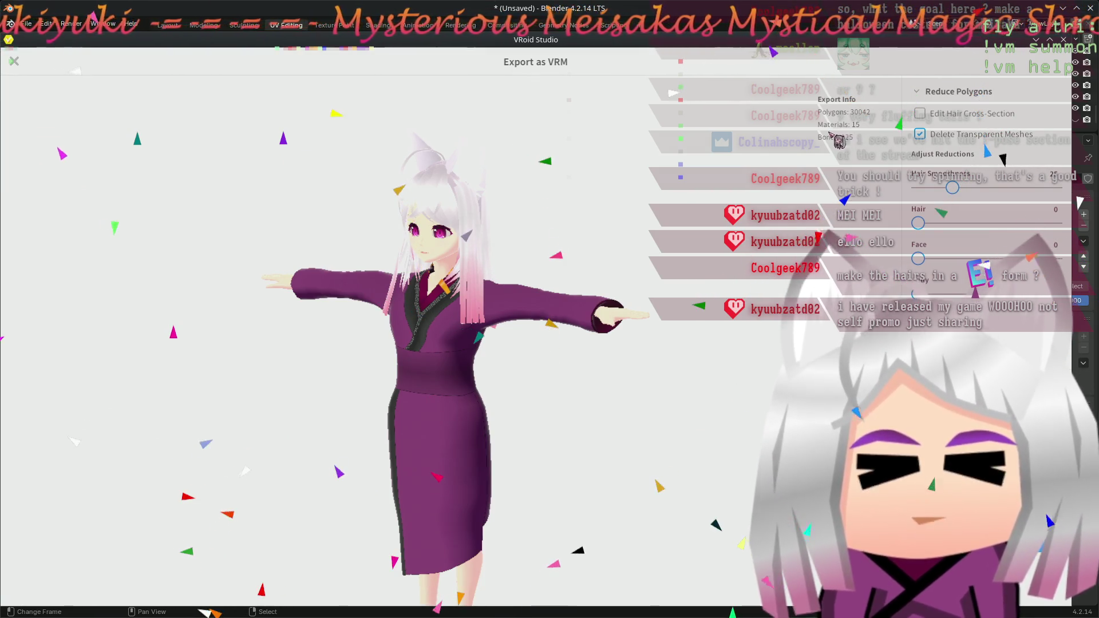
mouse_move(596, 274)
left_mouse_down()
mouse_move(676, 273)
mouse_move(588, 373)
left_mouse_up()
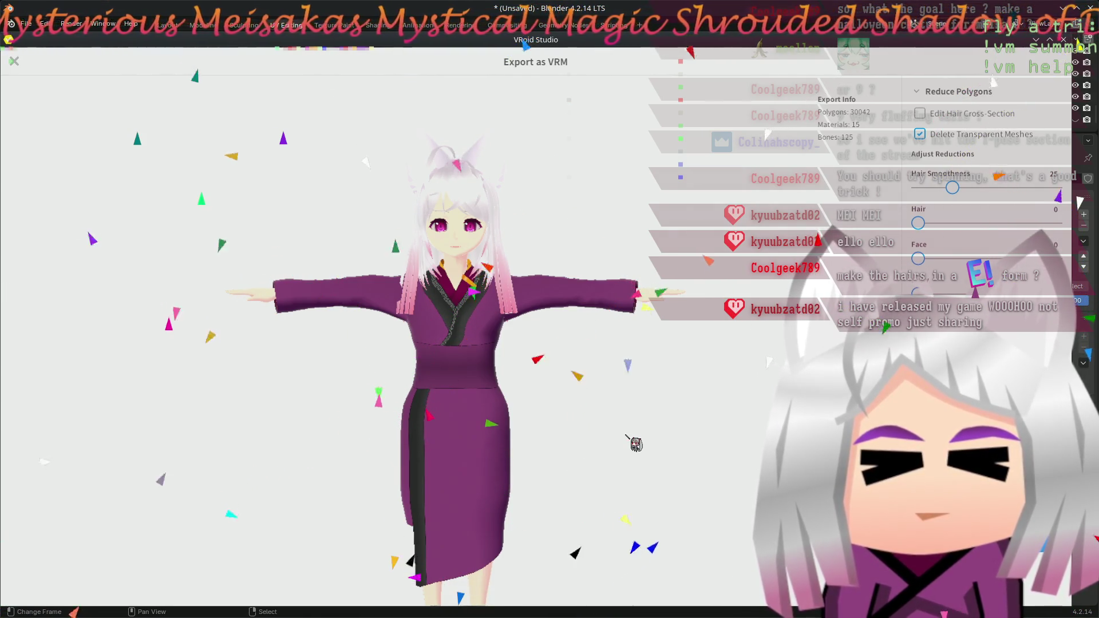
mouse_move(629, 435)
right_mouse_down()
mouse_move(529, 441)
mouse_move(575, 437)
mouse_move(543, 460)
mouse_move(498, 466)
mouse_move(544, 478)
mouse_move(650, 465)
mouse_move(453, 456)
mouse_move(574, 450)
mouse_move(512, 463)
mouse_move(518, 451)
mouse_move(481, 449)
mouse_move(508, 447)
mouse_move(505, 437)
mouse_move(607, 440)
mouse_move(509, 450)
right_mouse_up()
mouse_move(572, 468)
right_mouse_down()
mouse_move(522, 474)
mouse_move(589, 465)
right_mouse_up()
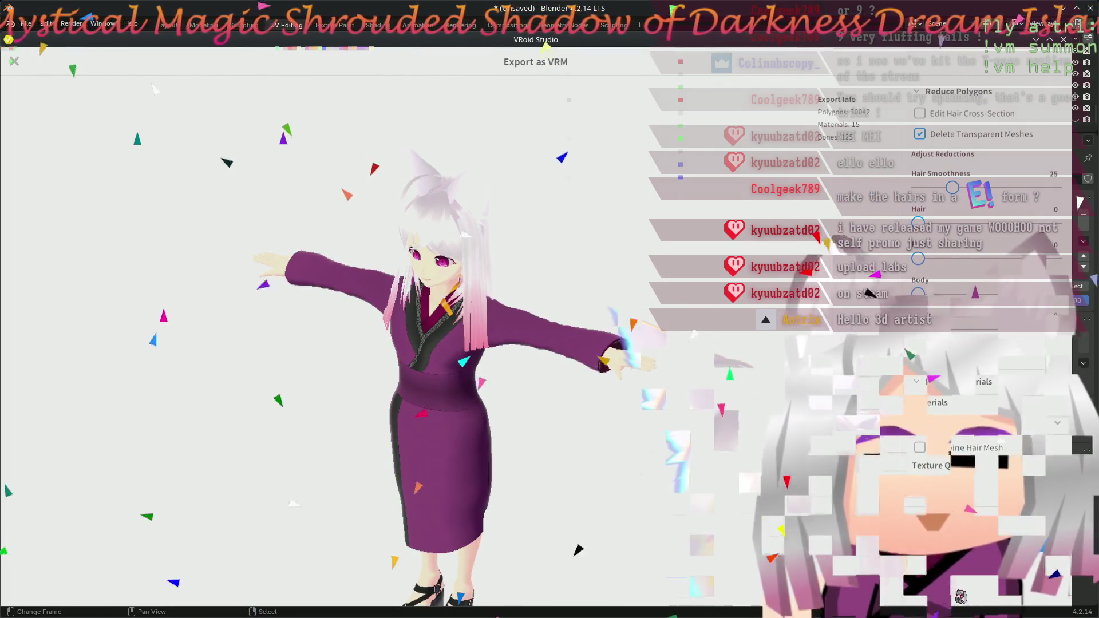
- Set the VRM export Version to 7-s
left_click(992, 547)
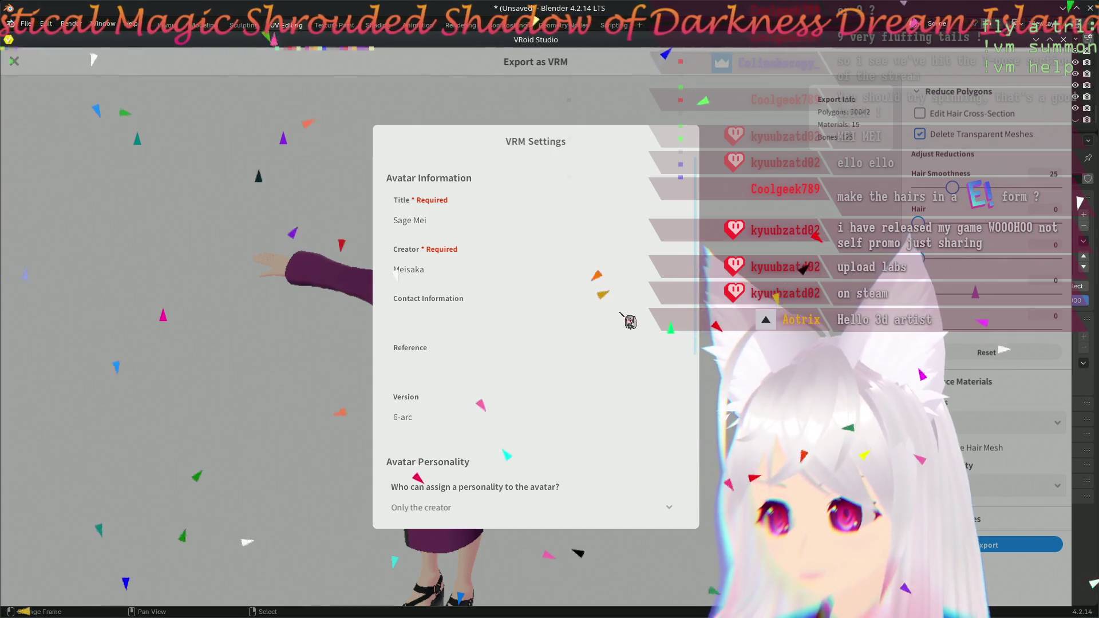
left_click(396, 417)
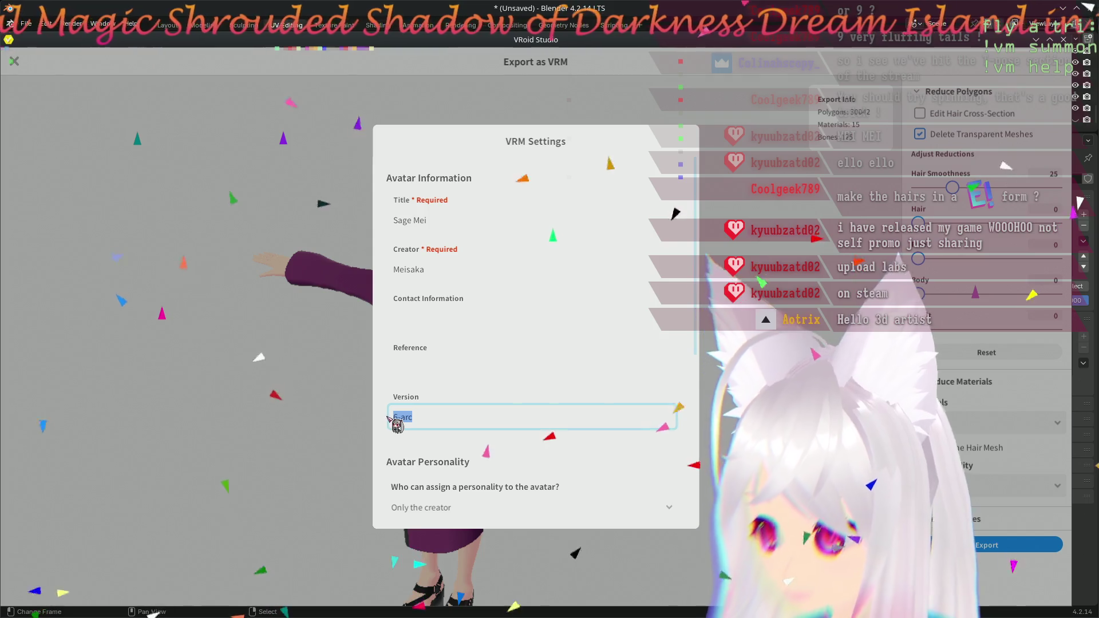
type("7-")
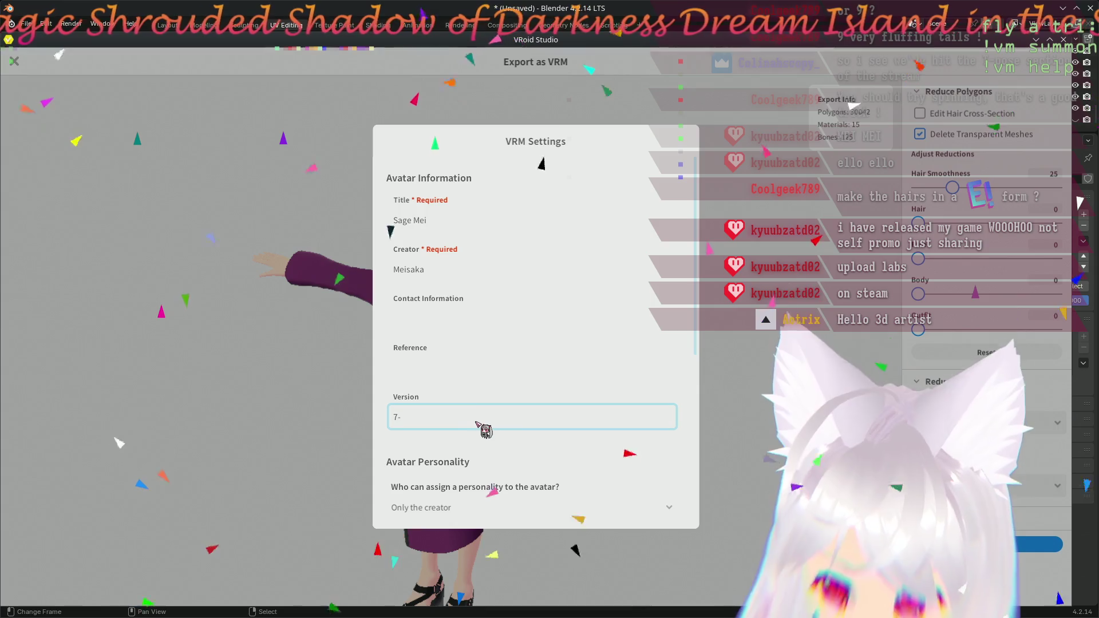
type("s")
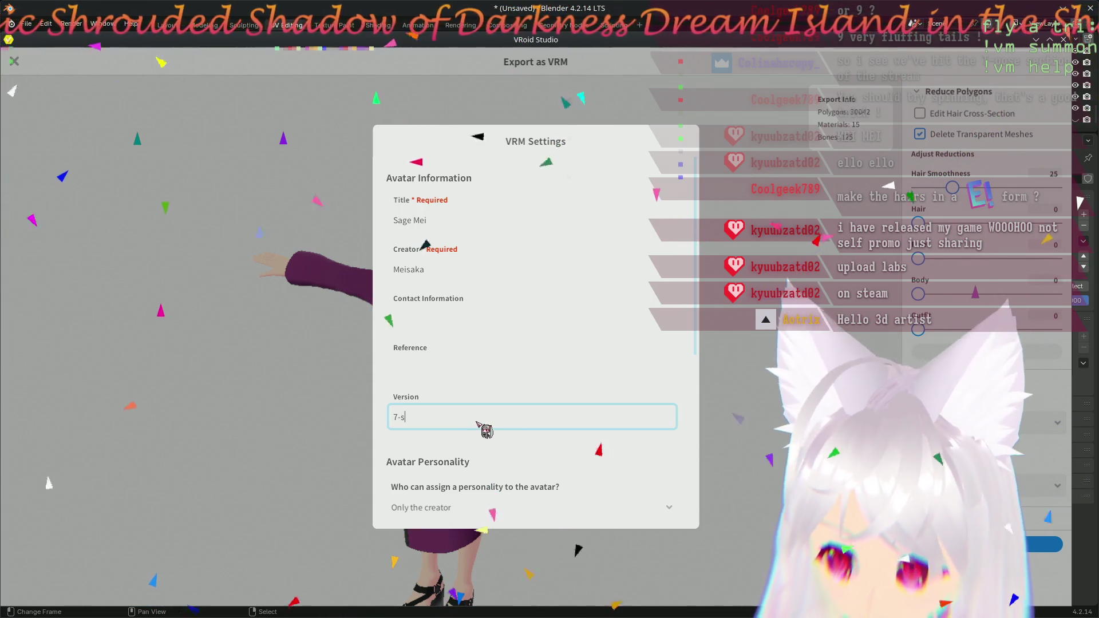
scroll(687, 423, "down", 3)
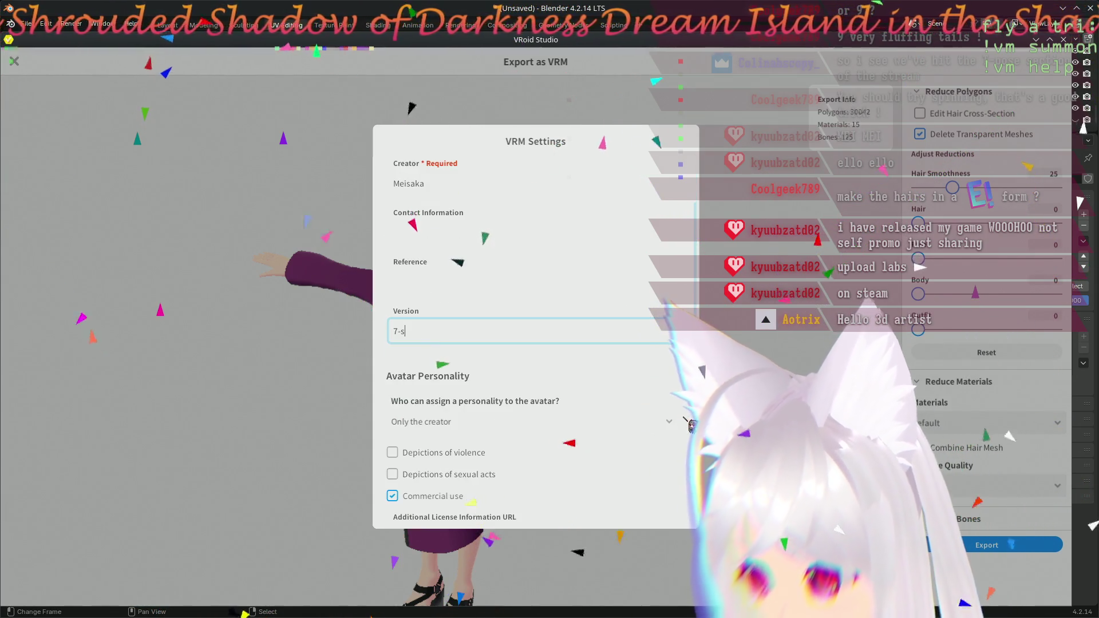
scroll(687, 422, "down", 3)
scroll(688, 425, "down", 5)
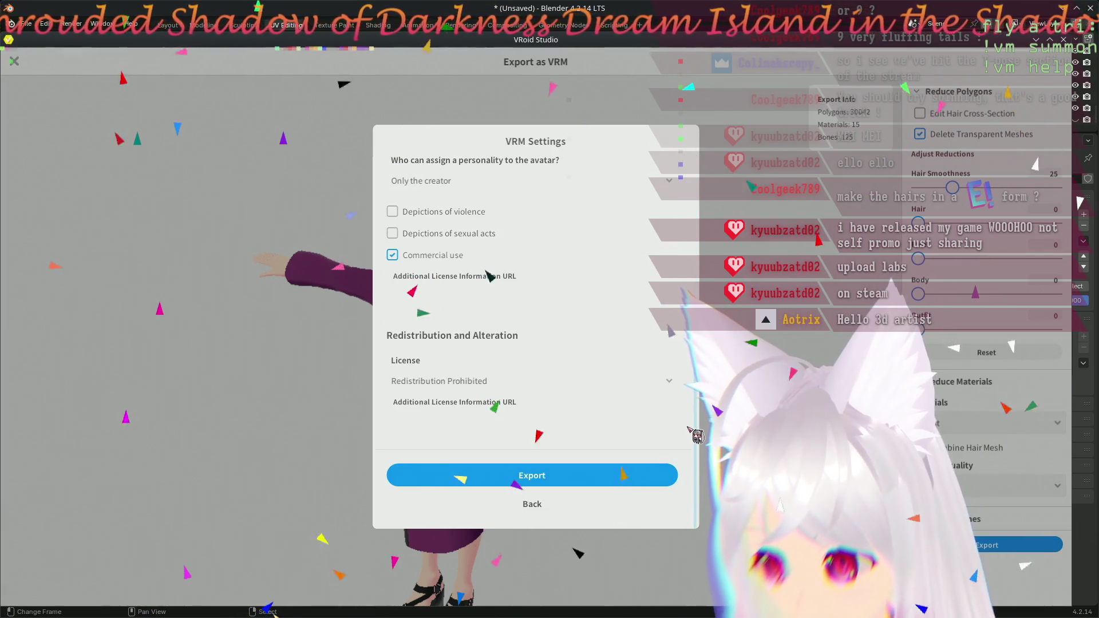
- Save the exported VRM as Sage Mei-7-s and return to the editor
left_click(529, 479)
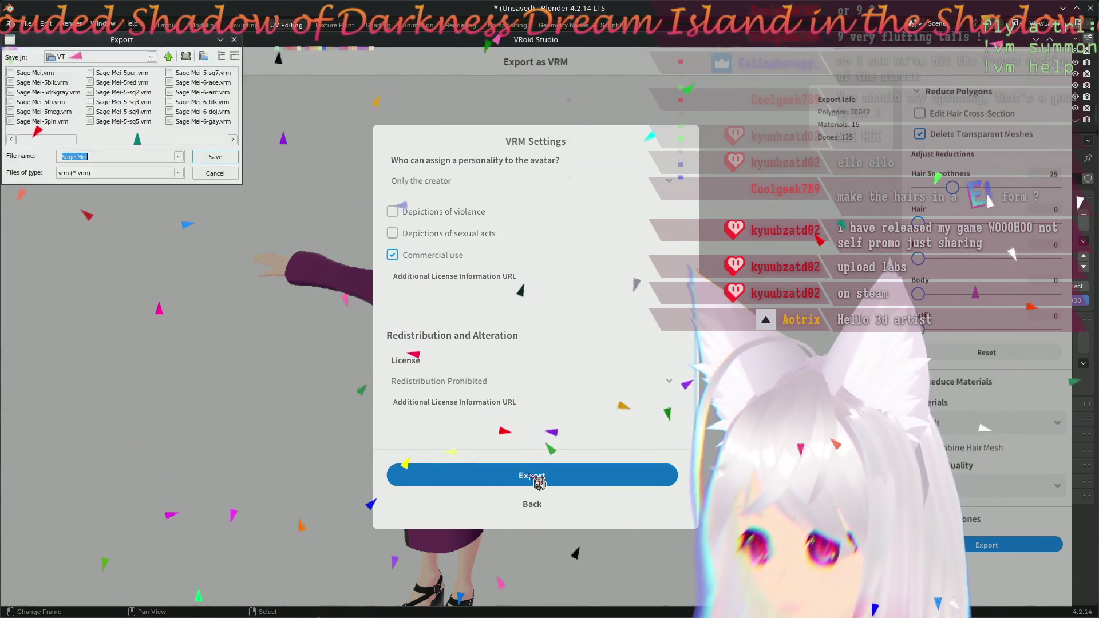
mouse_move(62, 141)
left_mouse_down("alt")
mouse_move(101, 225)
mouse_move(217, 233)
left_mouse_up("alt")
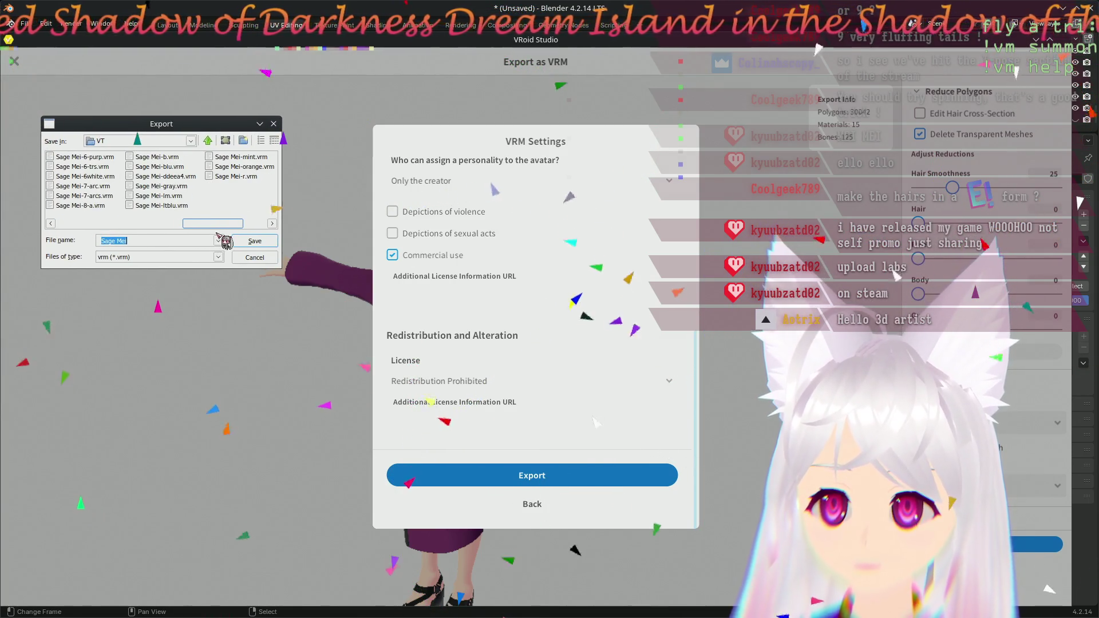
left_click(164, 240)
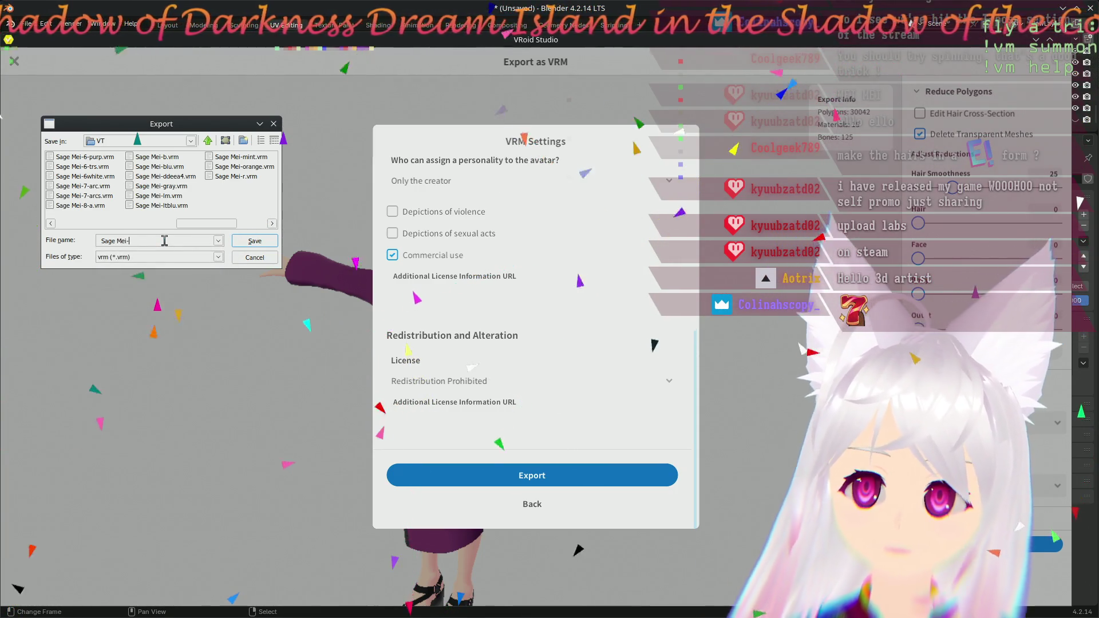
type("-7-")
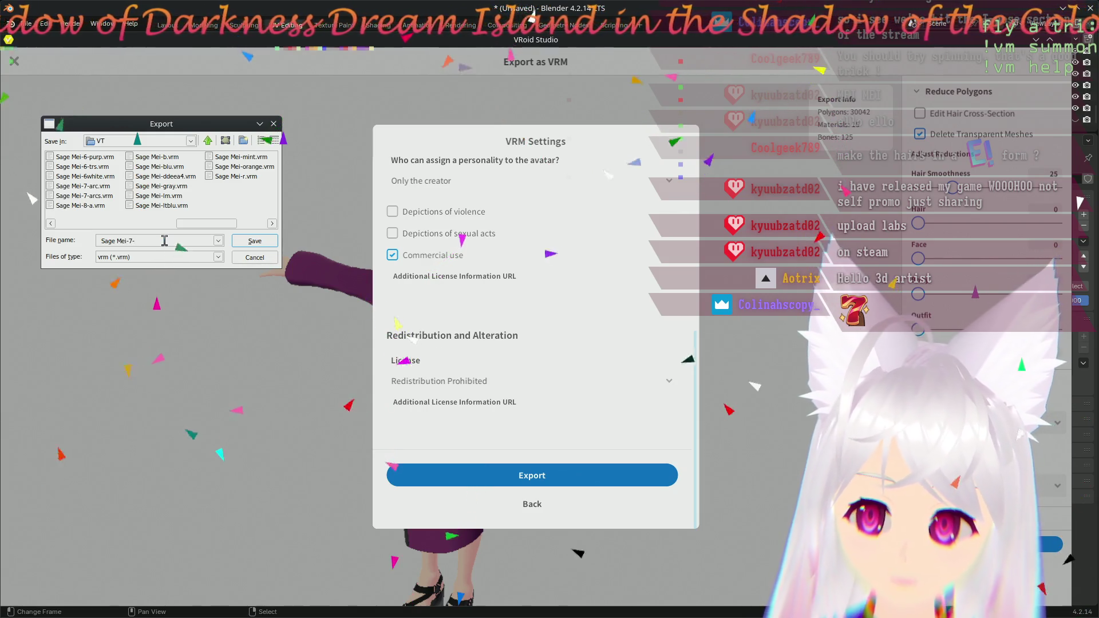
type("s")
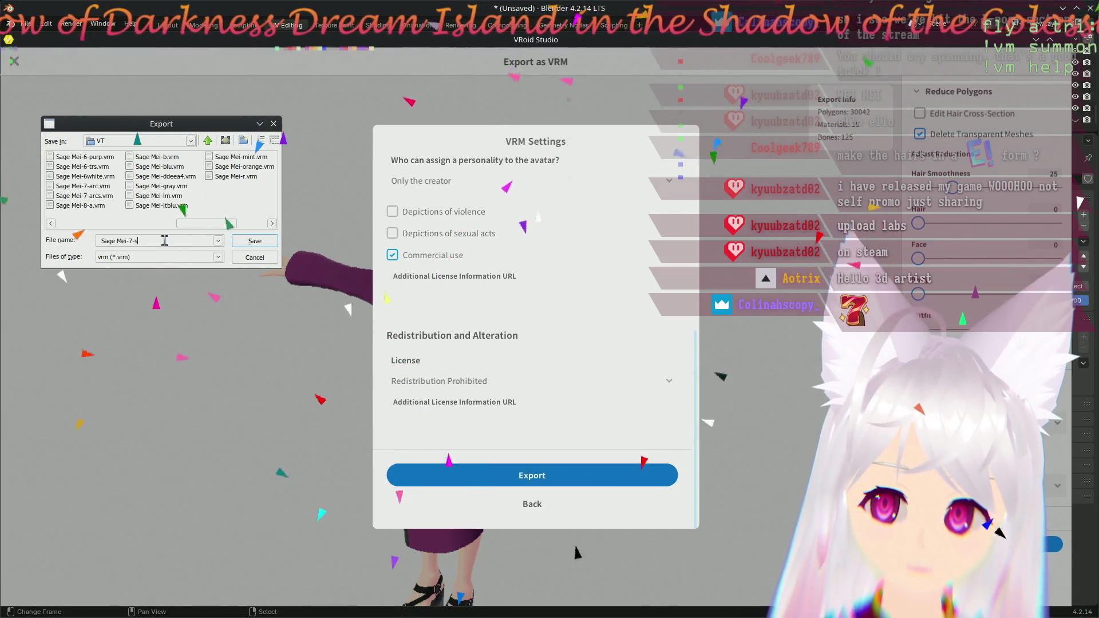
left_click(257, 240)
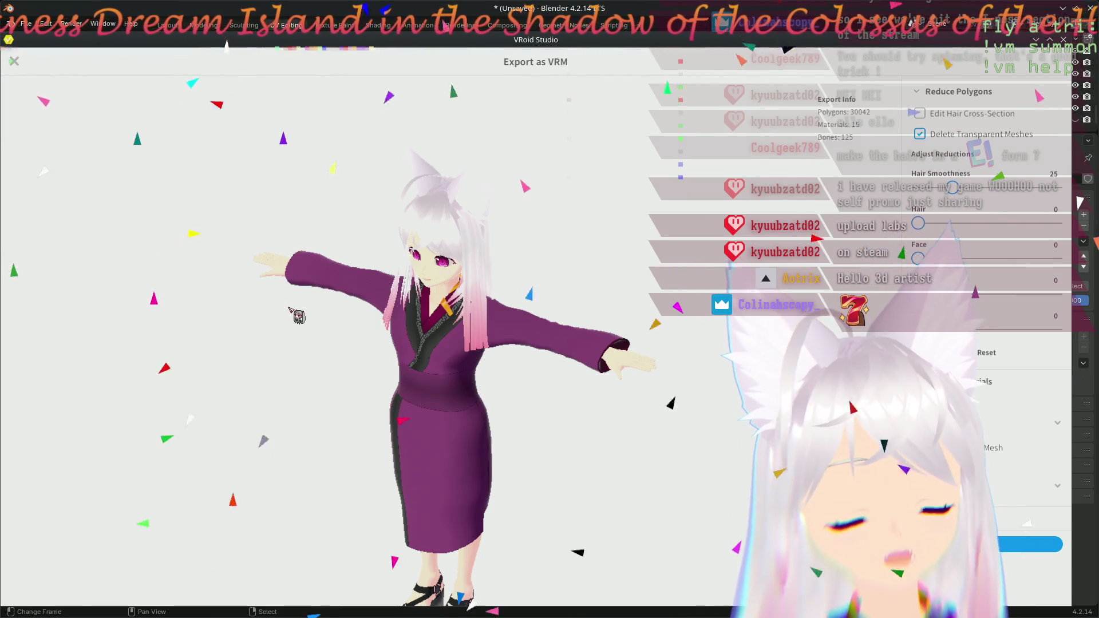
mouse_move(345, 374)
left_mouse_down()
mouse_move(518, 355)
mouse_move(598, 246)
left_mouse_up()
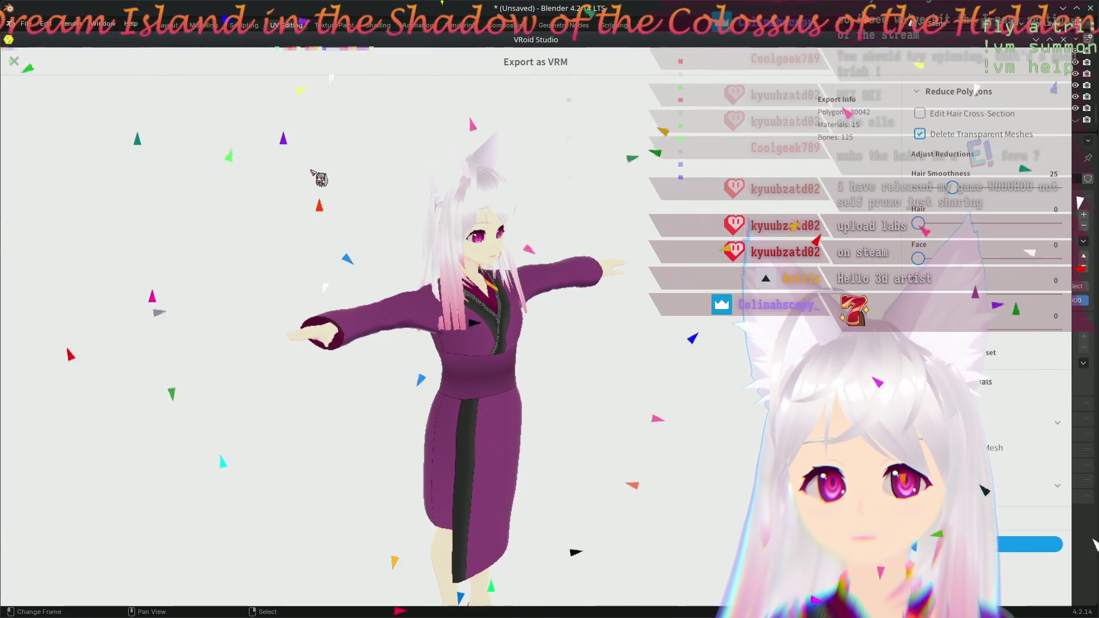
left_click(14, 60)
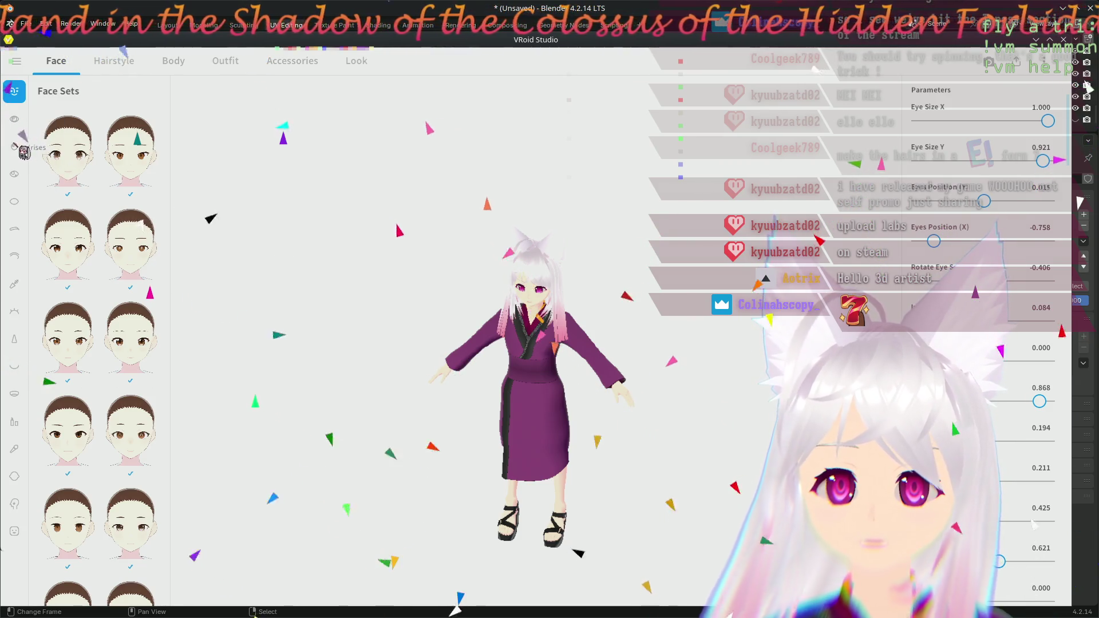
- Switch to the Irises editor and zoom in close on the model's pink irises
left_click(21, 153)
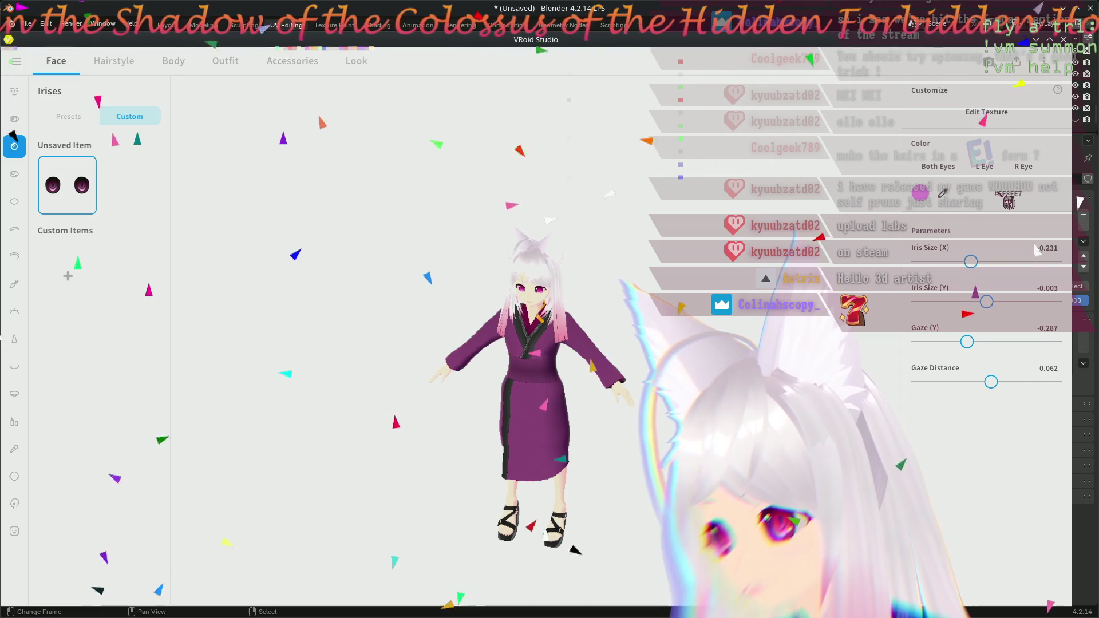
mouse_move(515, 286)
right_mouse_down()
mouse_move(659, 292)
mouse_move(614, 262)
mouse_move(641, 265)
right_mouse_up()
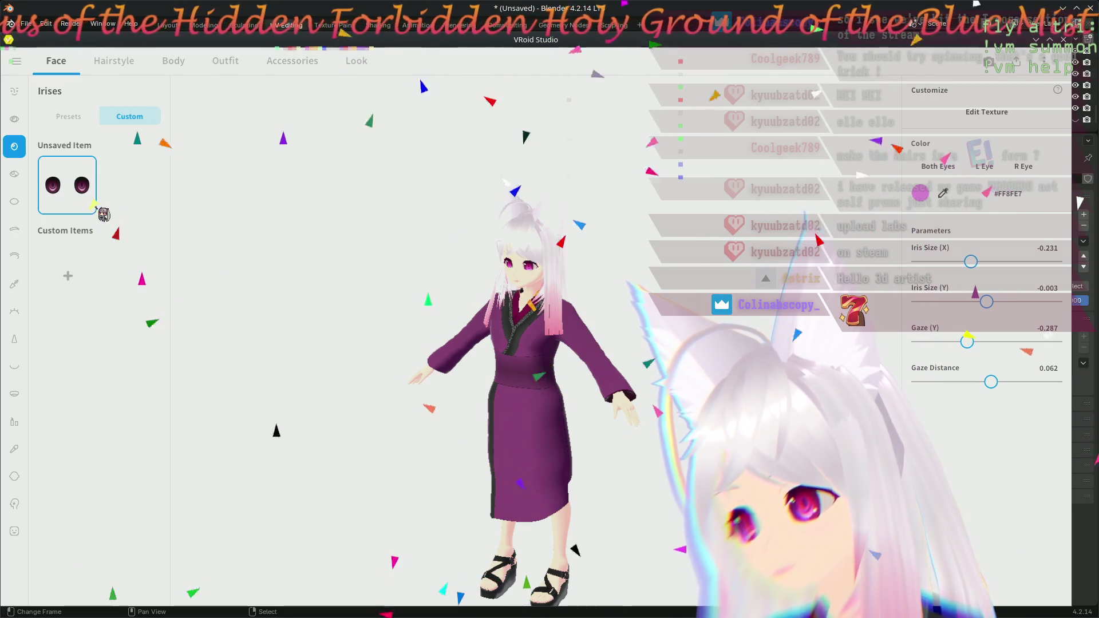
scroll(535, 235, "up", 2)
scroll(541, 246, "up", 2)
scroll(546, 257, "up", 2)
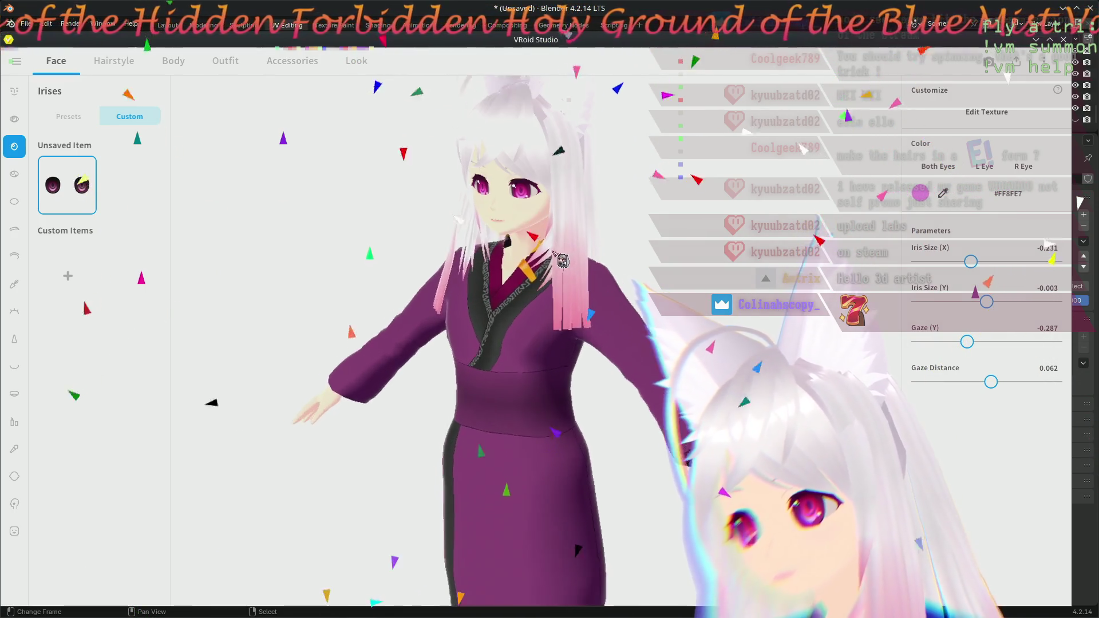
scroll(551, 271, "up", 2)
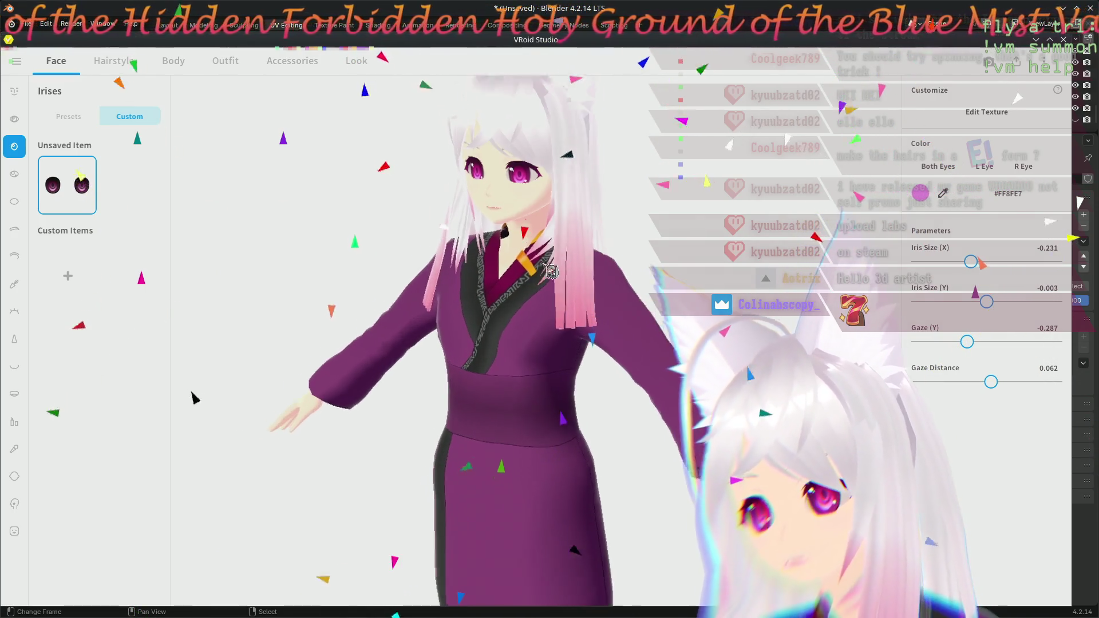
scroll(551, 271, "up", 2)
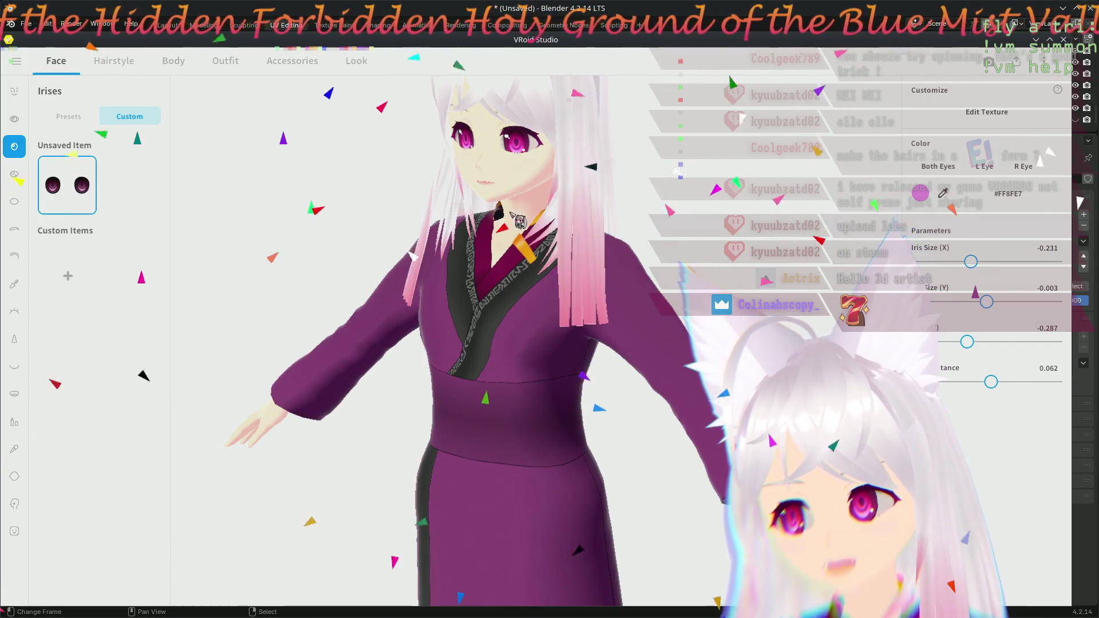
scroll(378, 205, "down", 2)
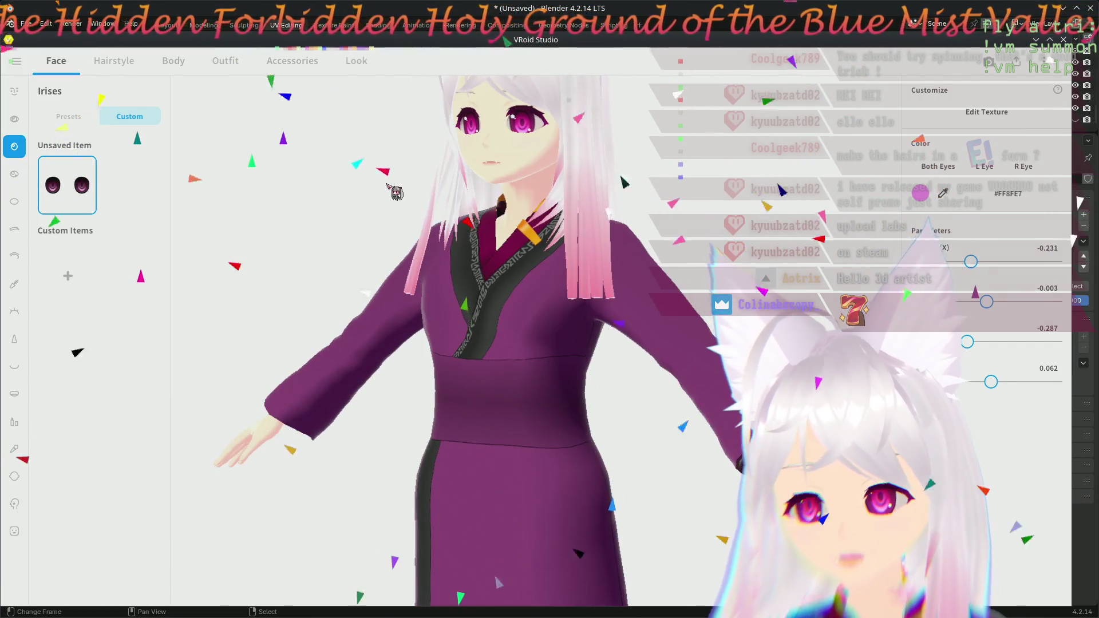
middle_click_drag(382, 185, 397, 290)
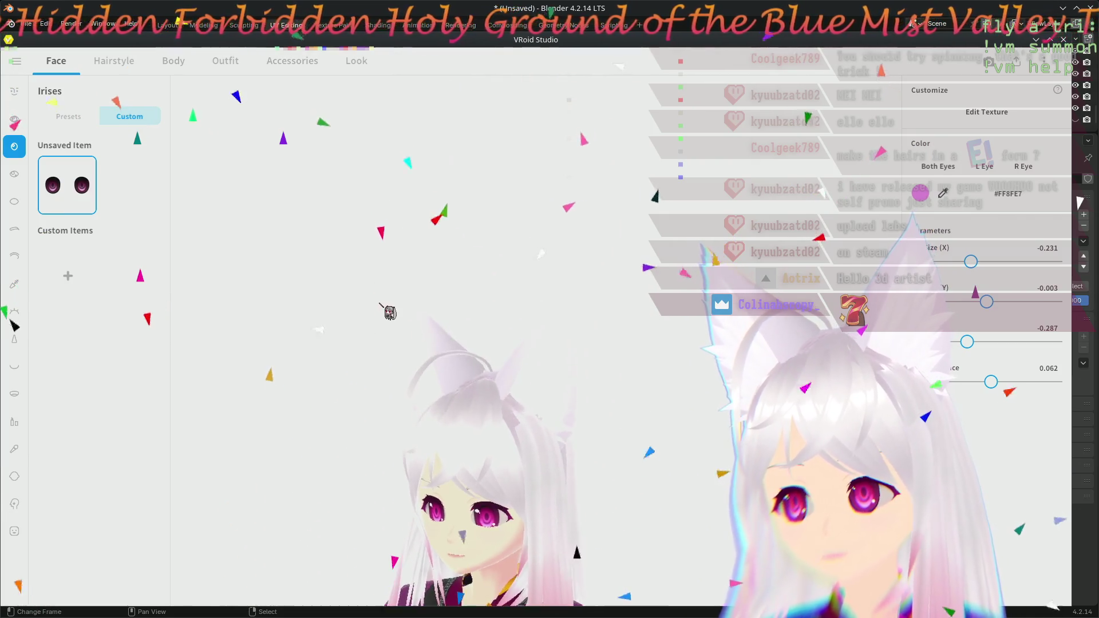
scroll(399, 292, "up", 3)
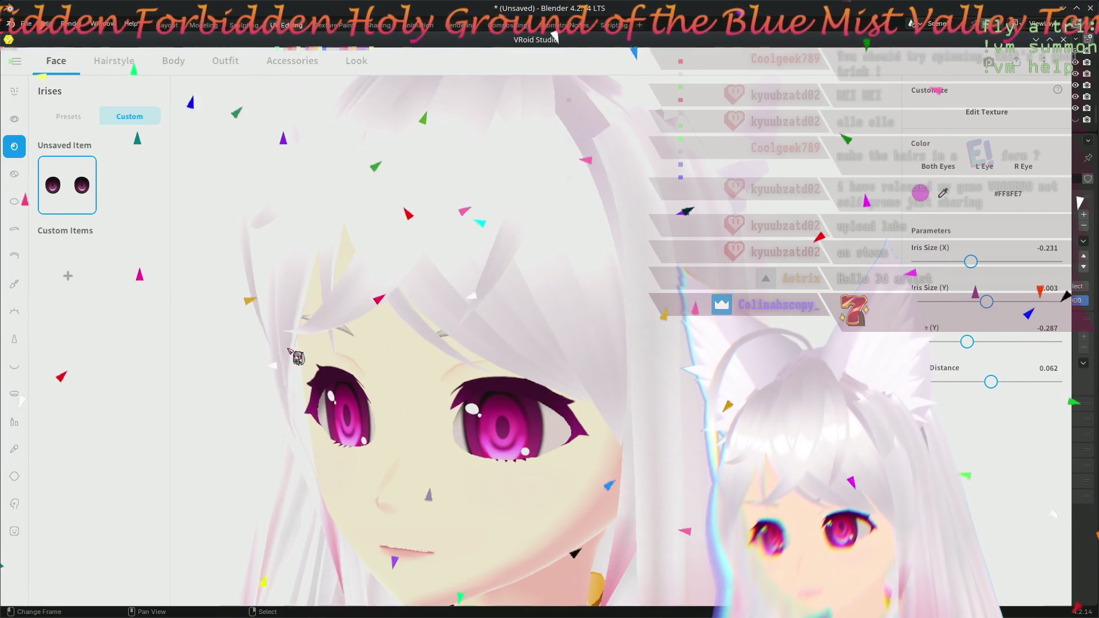
scroll(294, 355, "down", 2)
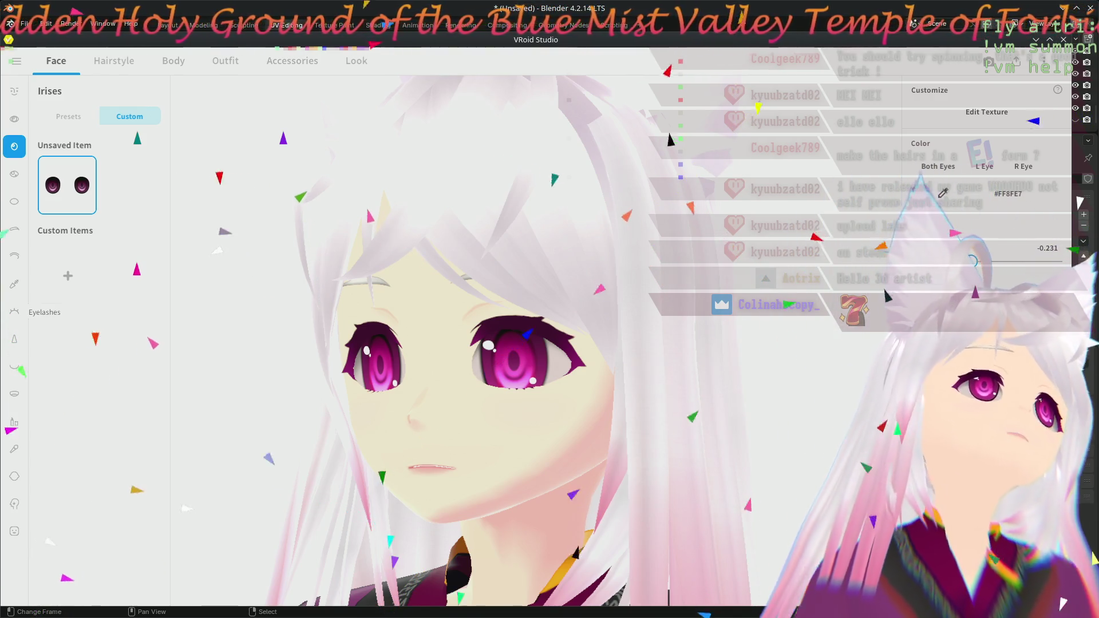
key("alt+Tab")
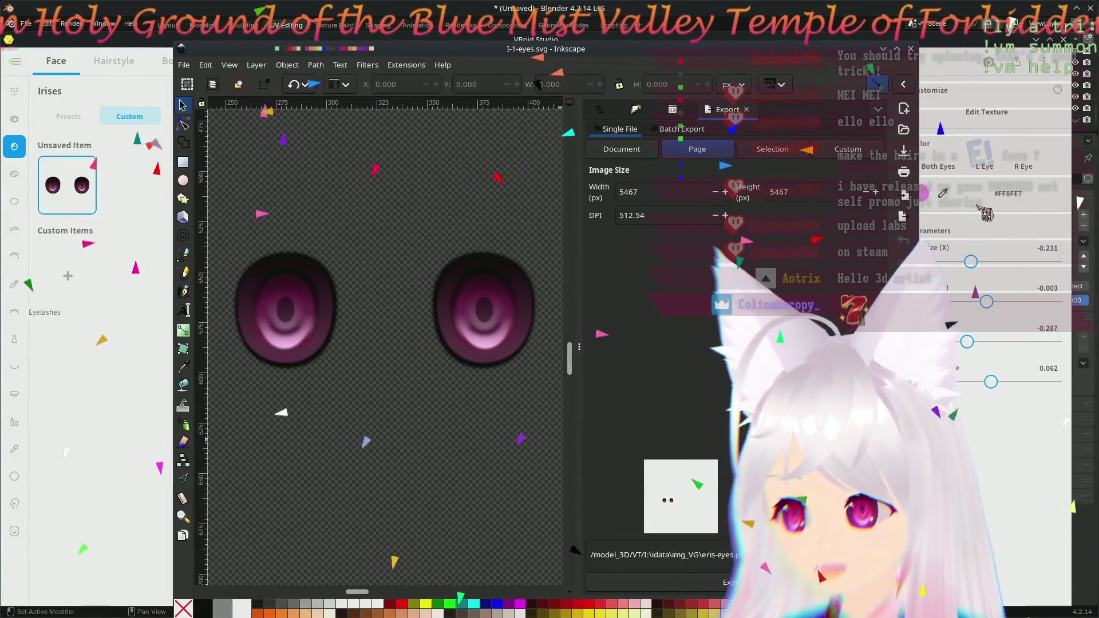
- Pan the I-1-eyes.svg canvas, show the Fill and Stroke panel, and widen the canvas
mouse_move(355, 412)
middle_mouse_down()
mouse_move(342, 480)
mouse_move(359, 470)
middle_mouse_up()
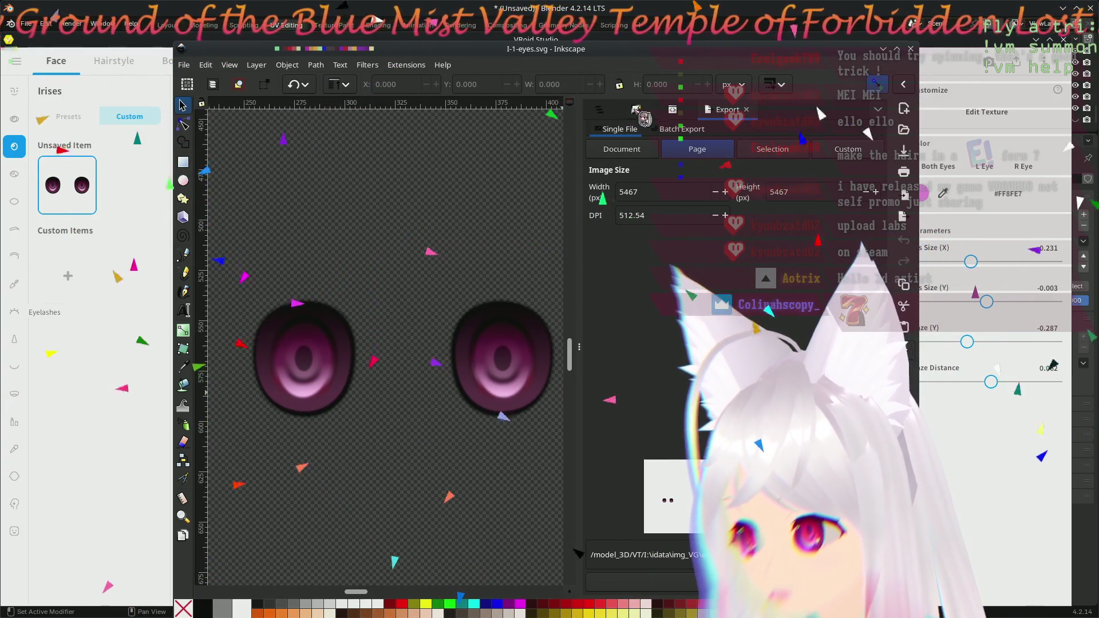
left_click(601, 110)
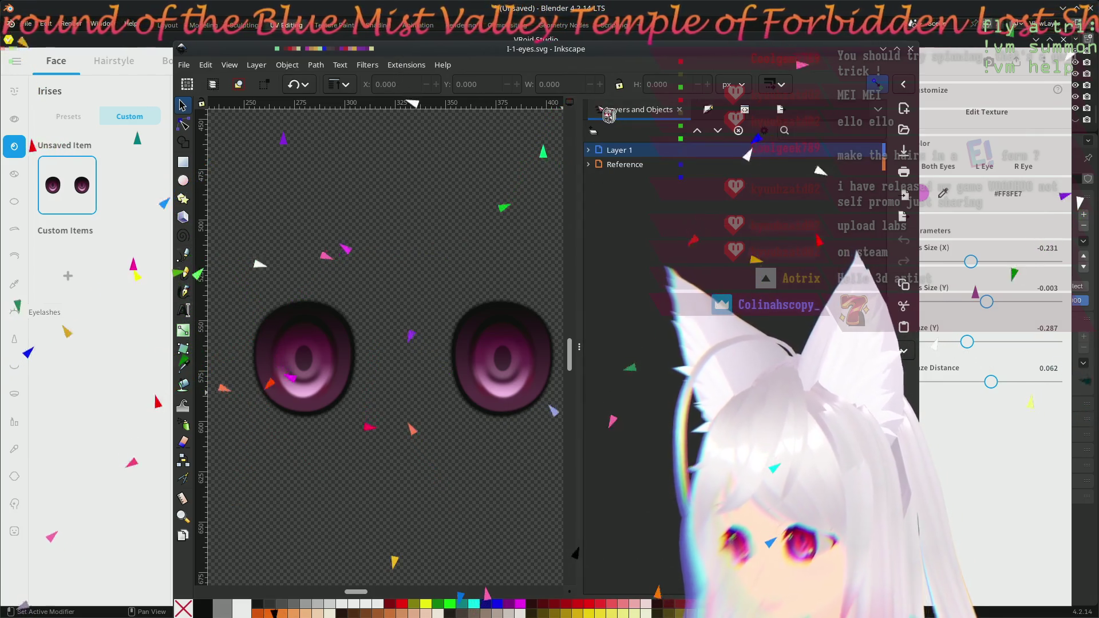
left_click(707, 110)
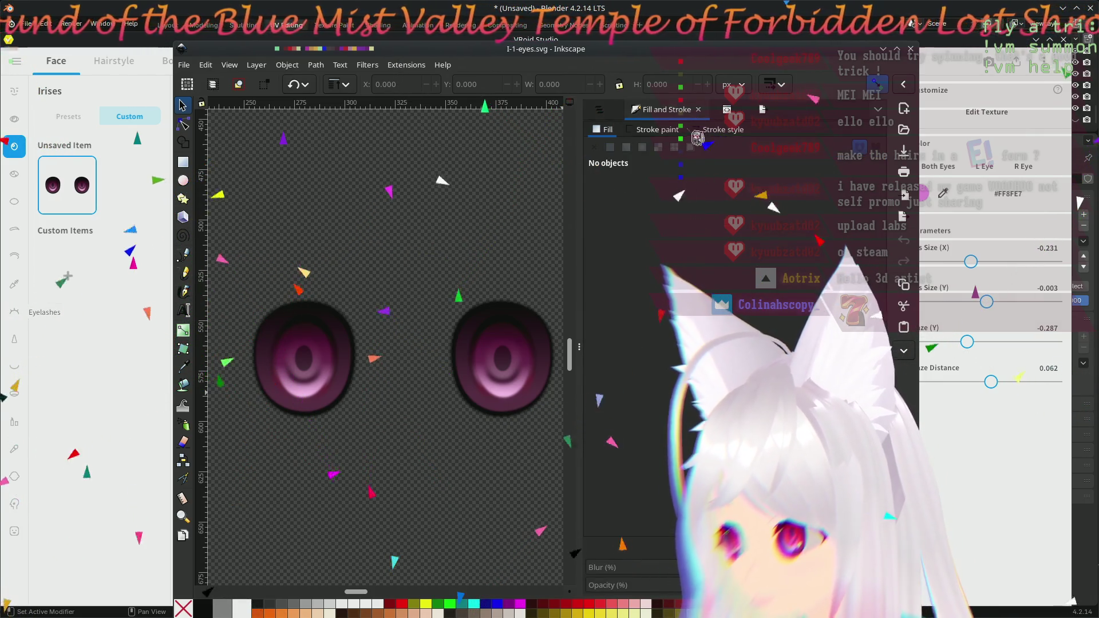
left_click_drag(582, 253, 691, 254)
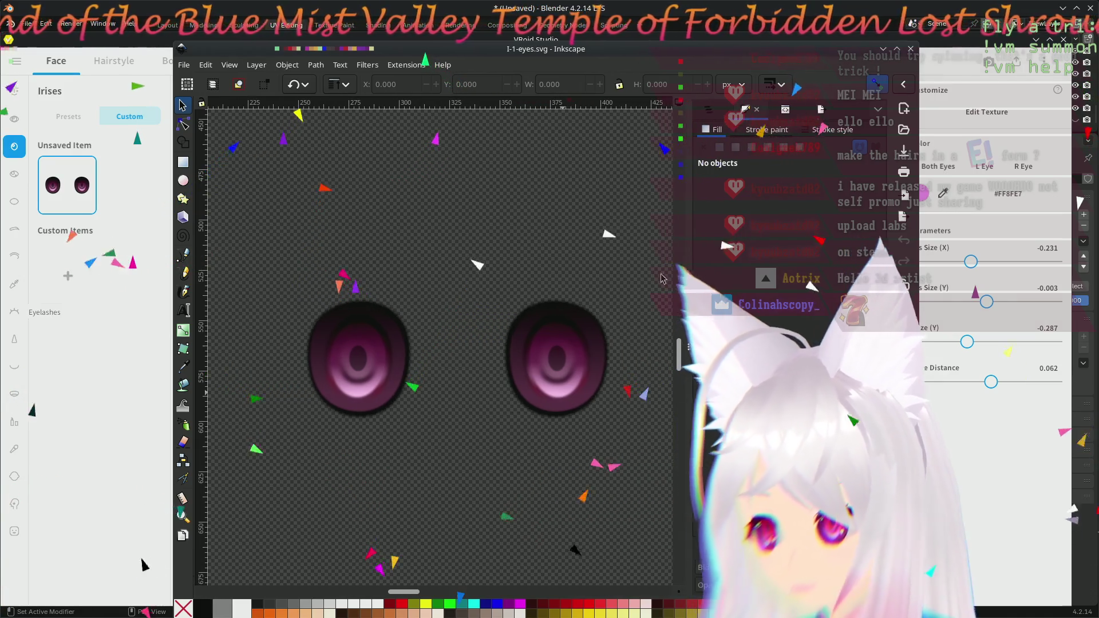
left_click(183, 162)
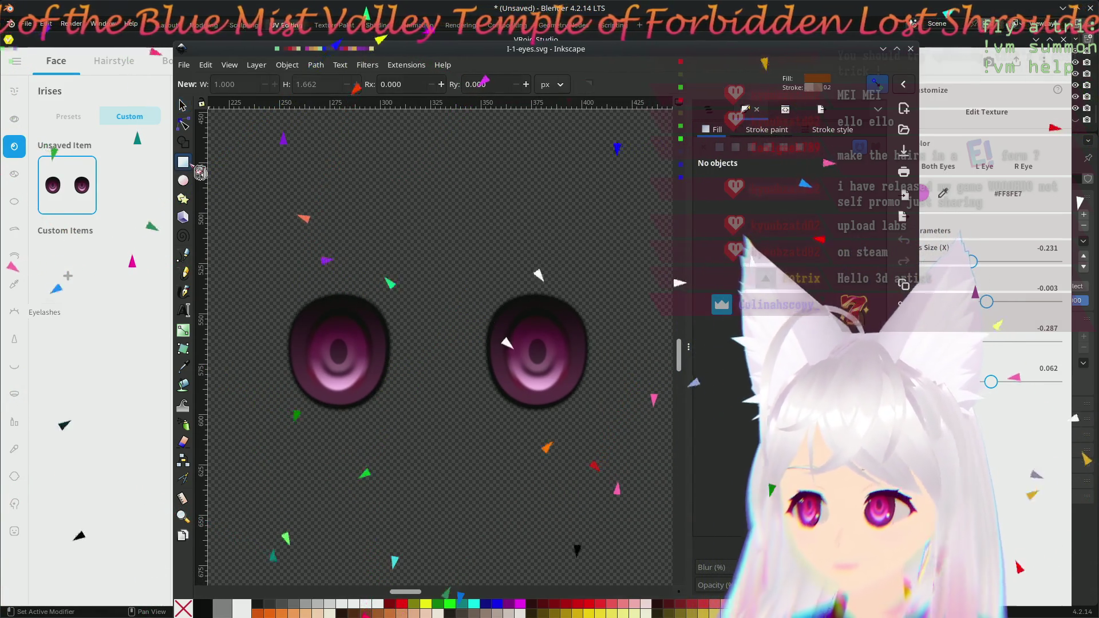
- Draw a 73.780 × 19.234 px light magenta-pink rectangle and position it just above the eyes
left_click_drag(361, 181, 508, 218)
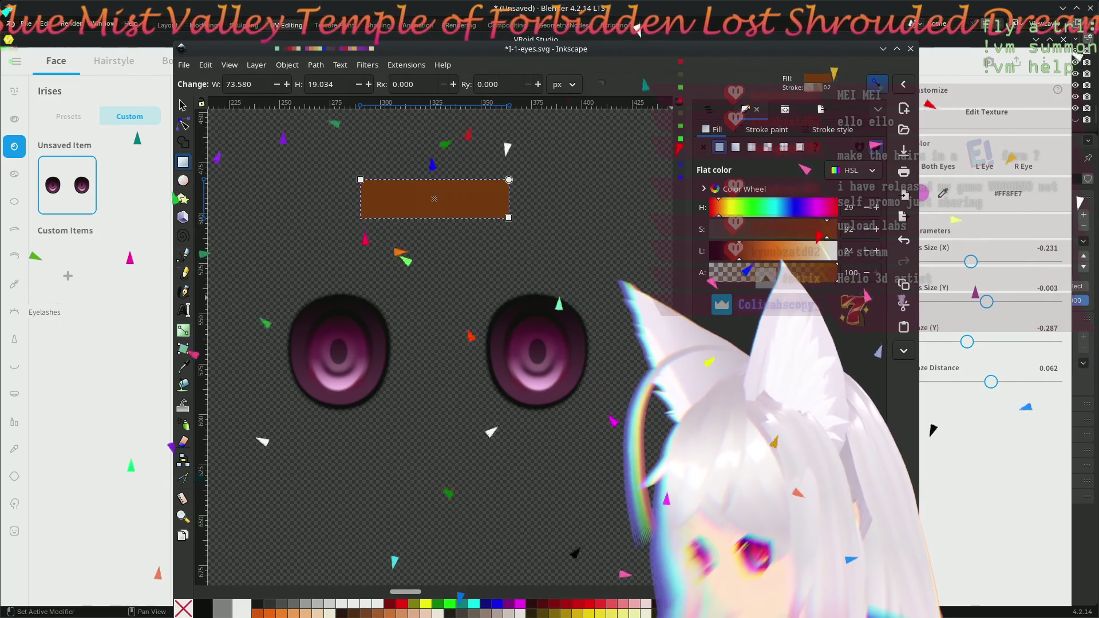
left_click(640, 613)
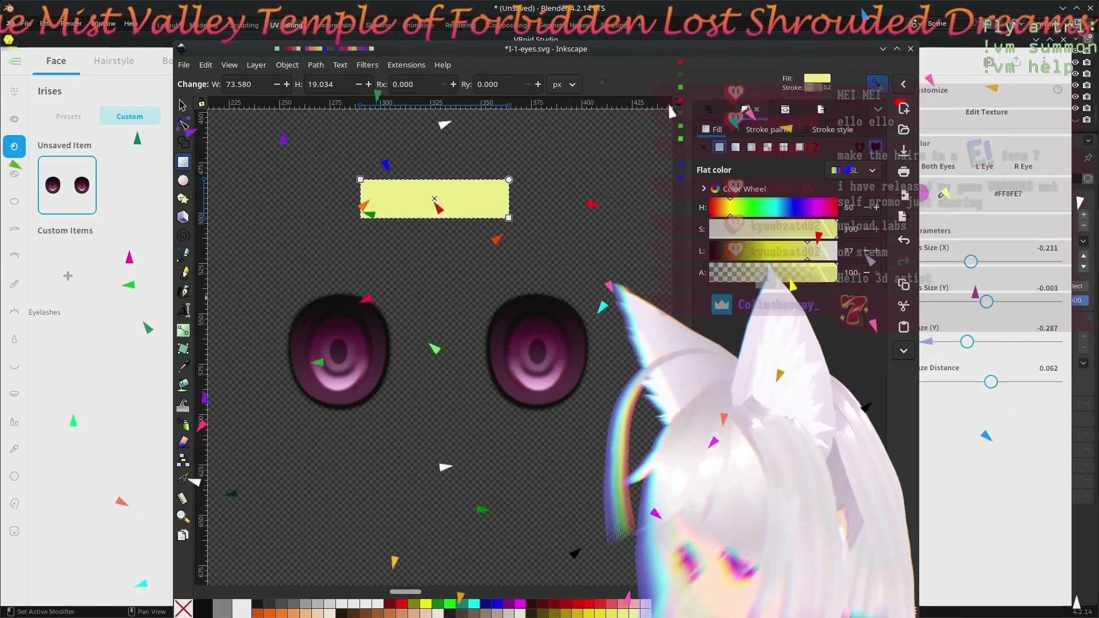
left_click(629, 613)
type("ff8f7")
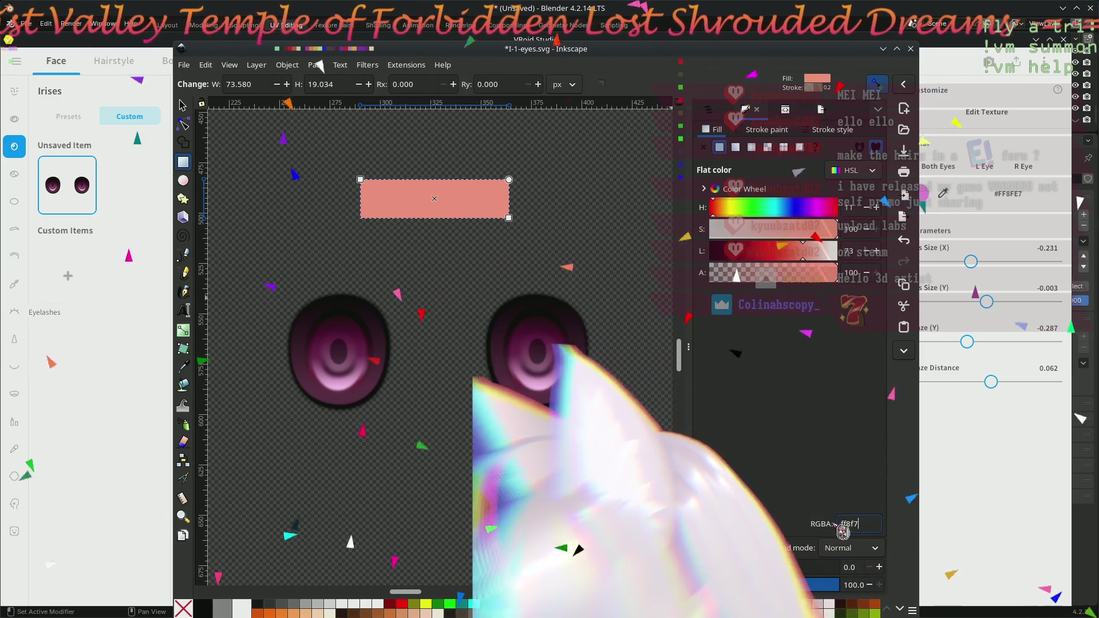
left_click(645, 613)
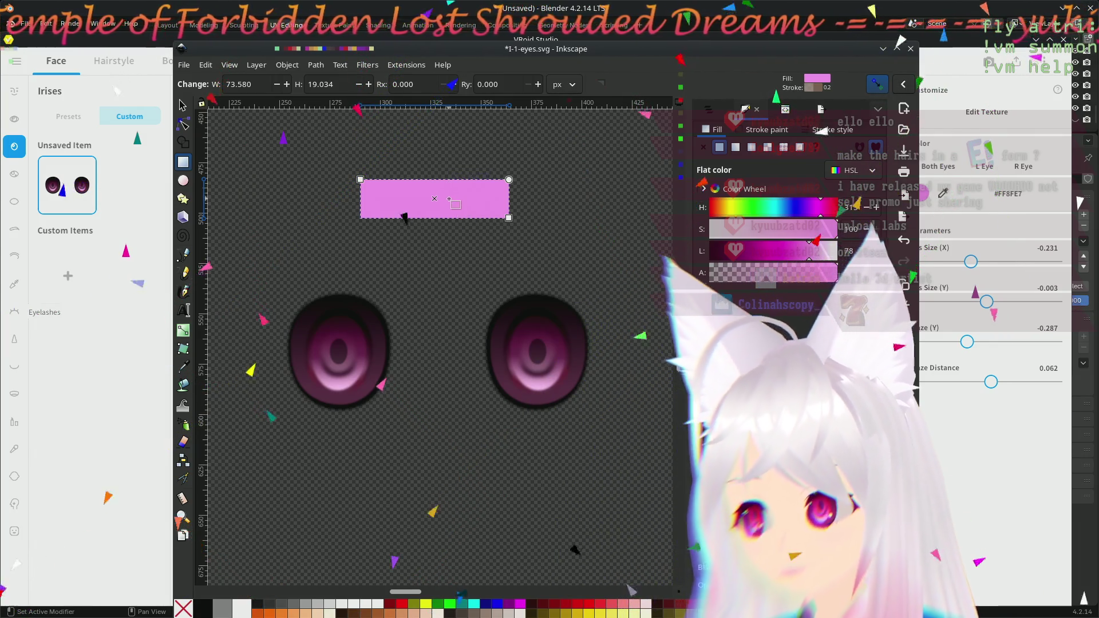
key("s")
mouse_move(470, 211)
left_mouse_down()
mouse_move(445, 233)
mouse_move(400, 208)
mouse_move(415, 242)
left_mouse_up()
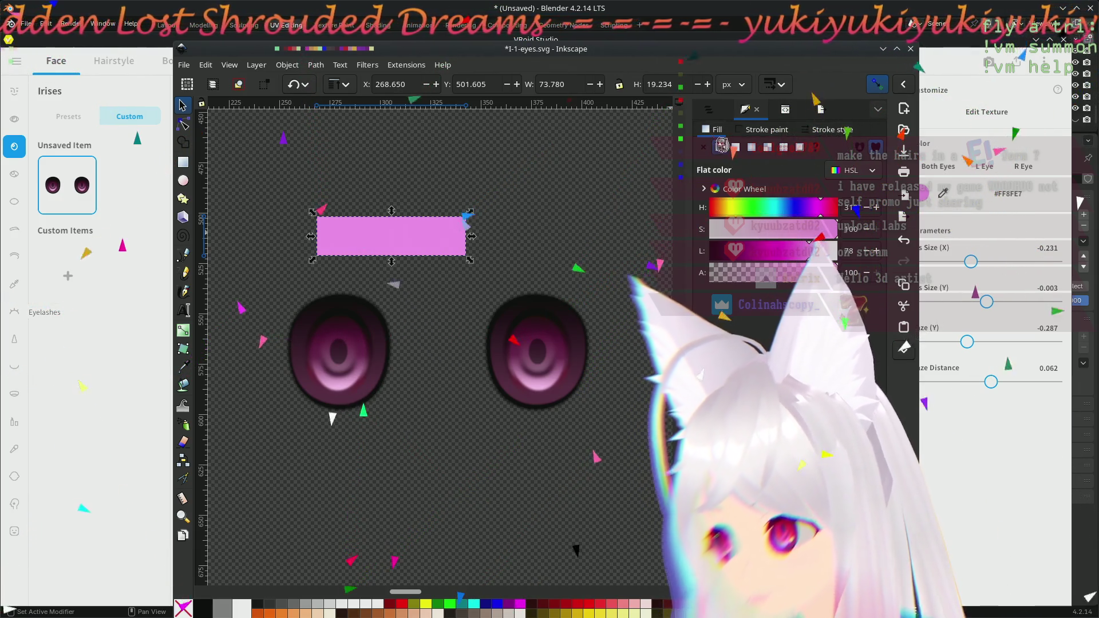
- Remove the pink rectangle's stroke, shift it up-left above the eyes, and open Filter Gallery
left_click(775, 130)
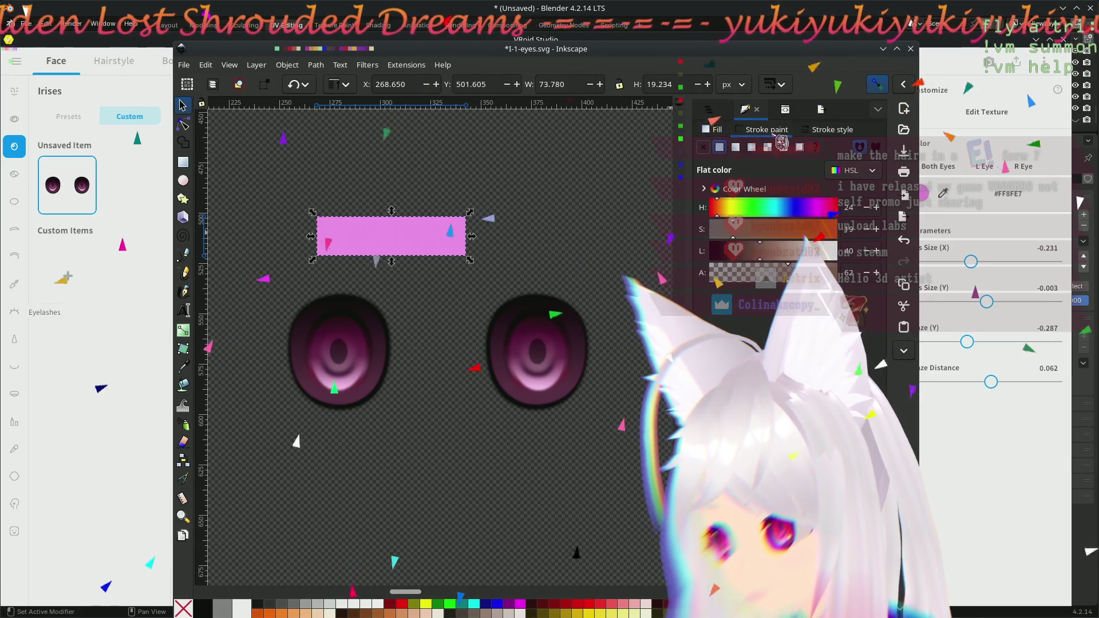
left_click(704, 147)
left_click(719, 147)
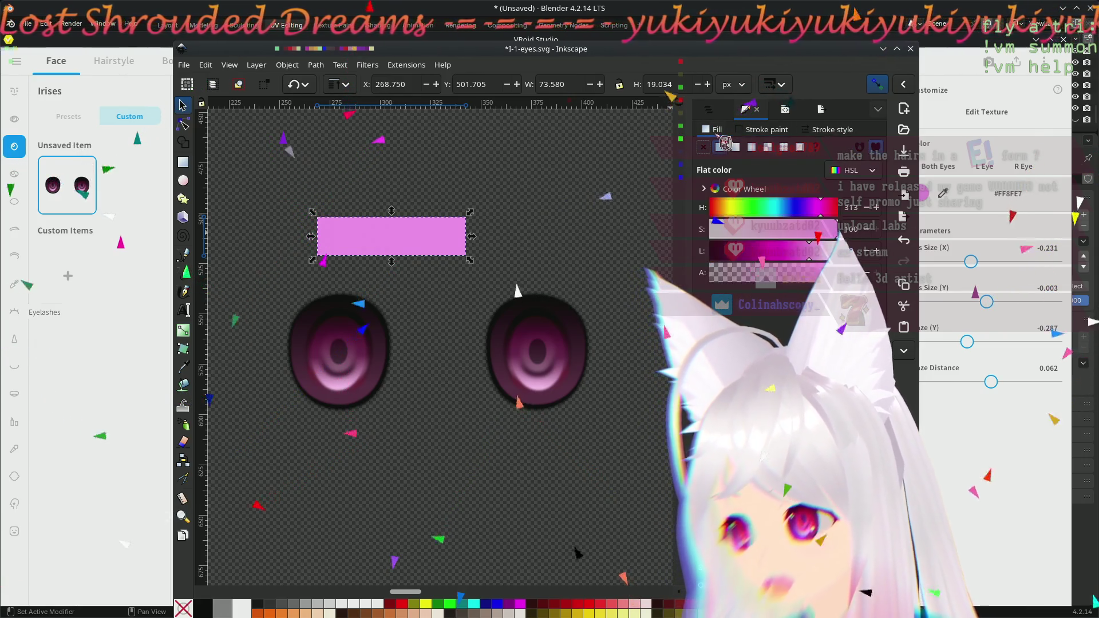
mouse_move(431, 235)
left_mouse_down()
mouse_move(425, 249)
mouse_move(400, 225)
left_mouse_up()
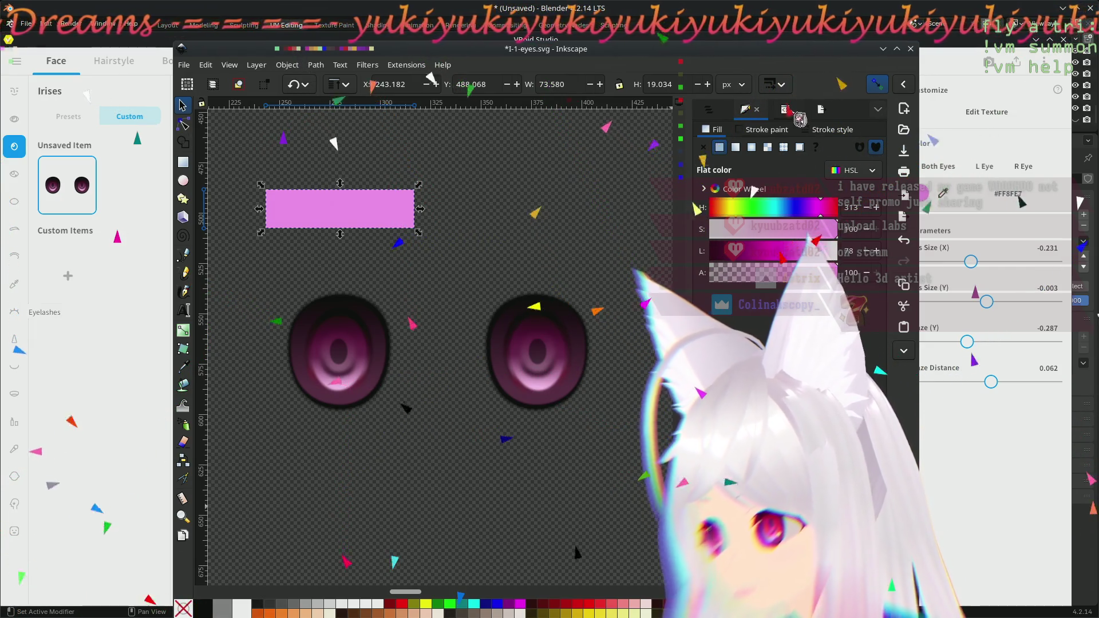
left_click(878, 110)
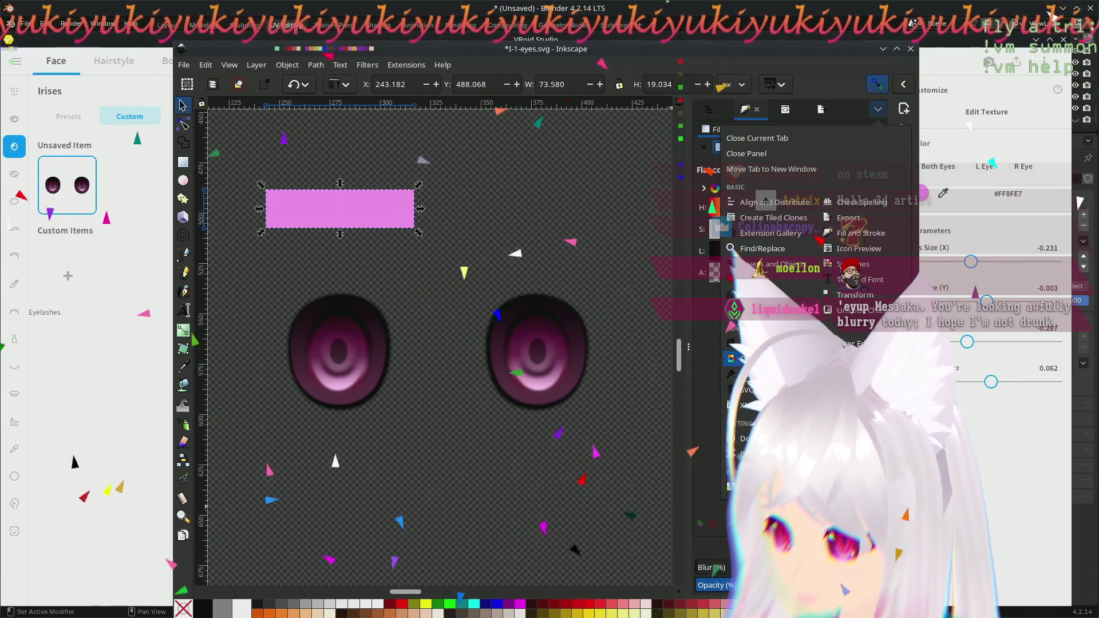
left_click(818, 235)
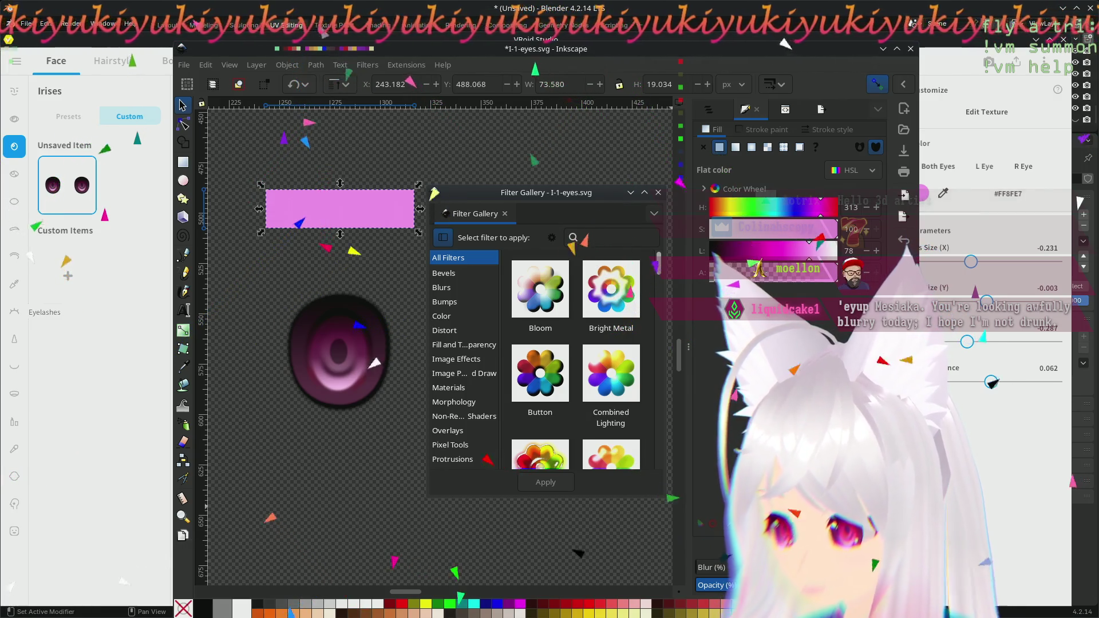
- Close the Filter Gallery and open the Filter Editor, showing filter1039's Gaussian Blur
left_click(658, 192)
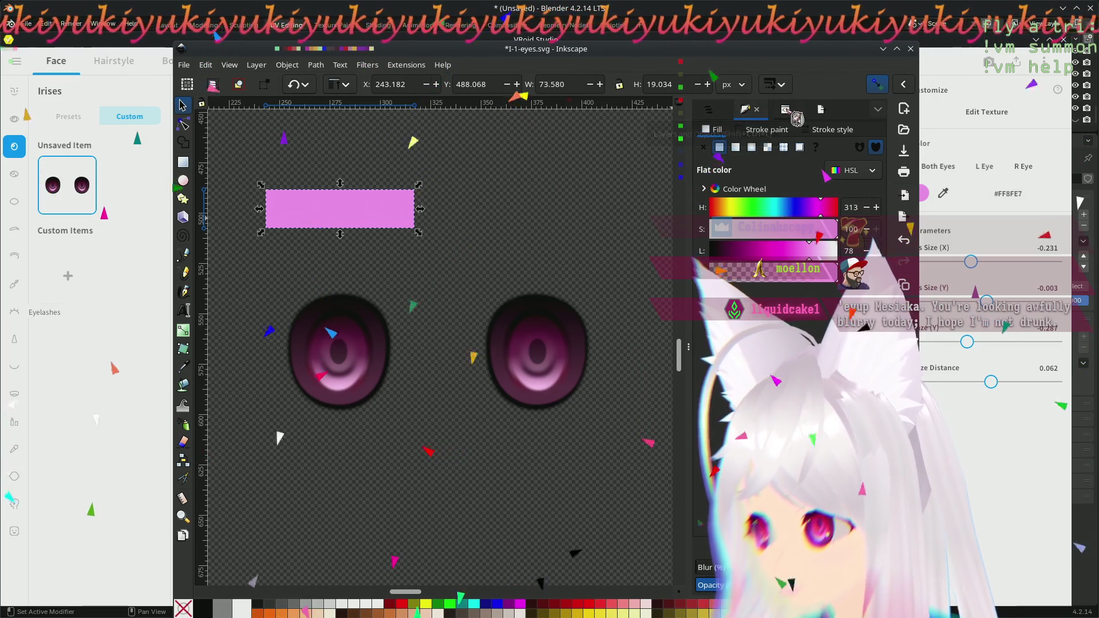
left_click(878, 109)
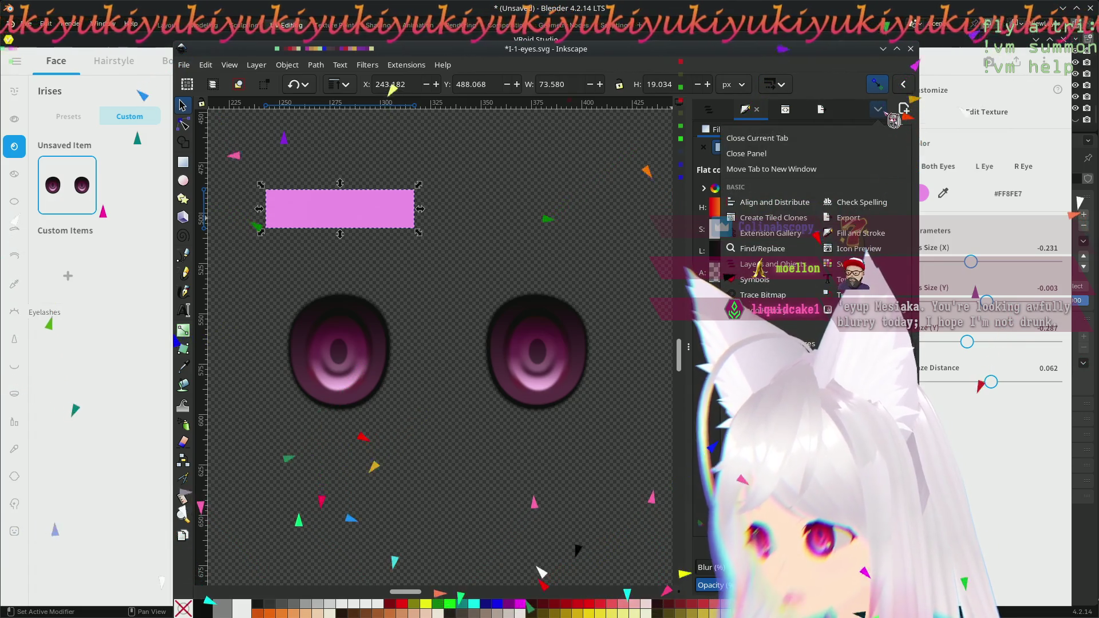
left_click(863, 123)
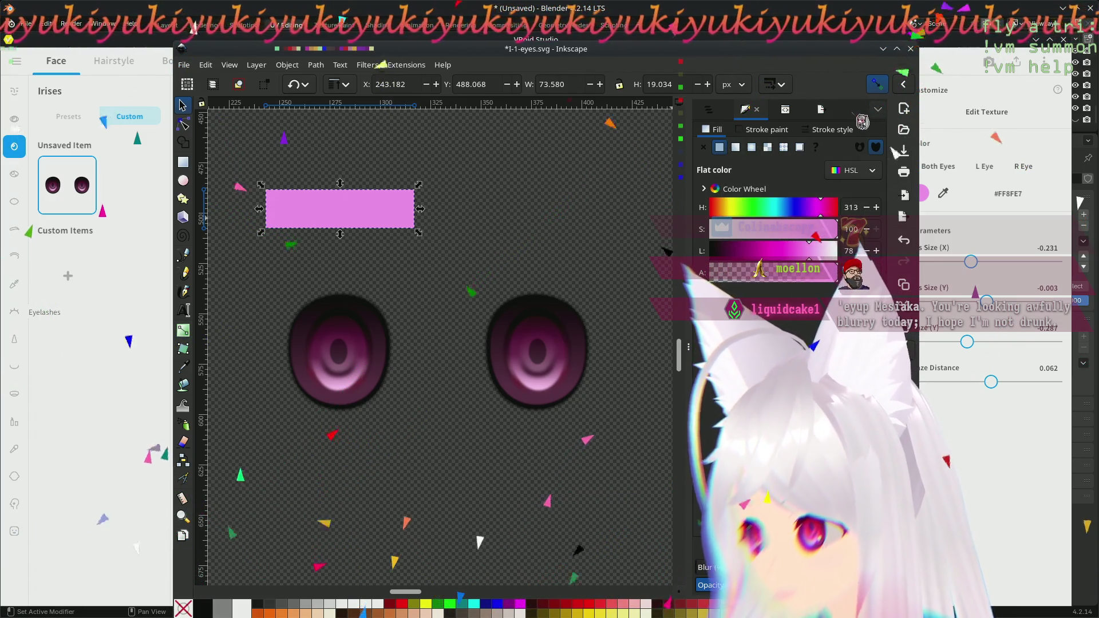
left_click(367, 65)
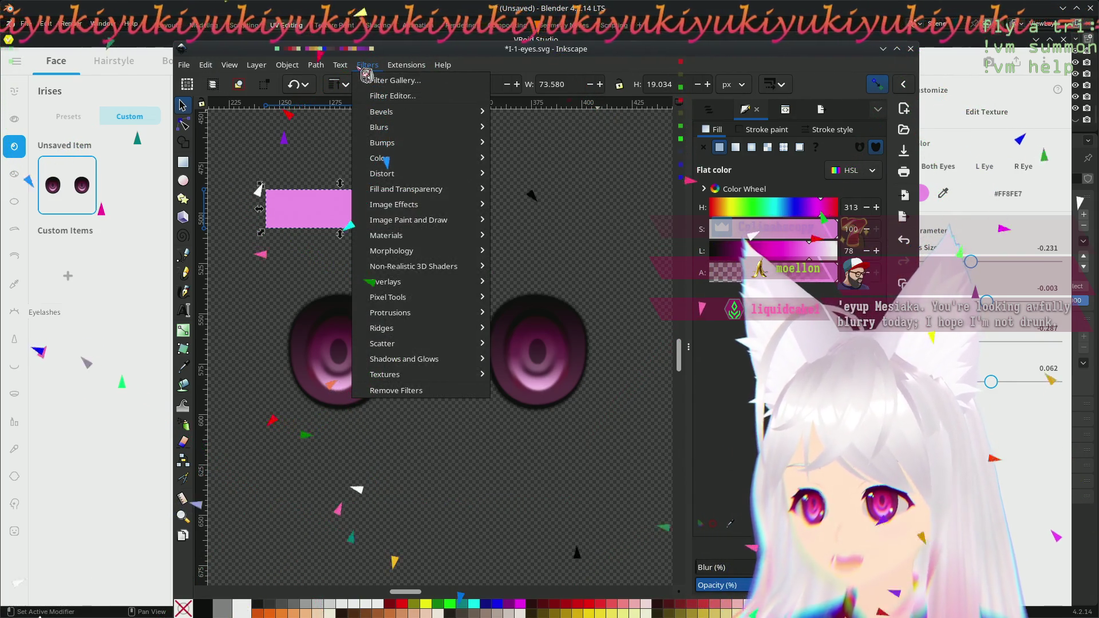
left_click(387, 96)
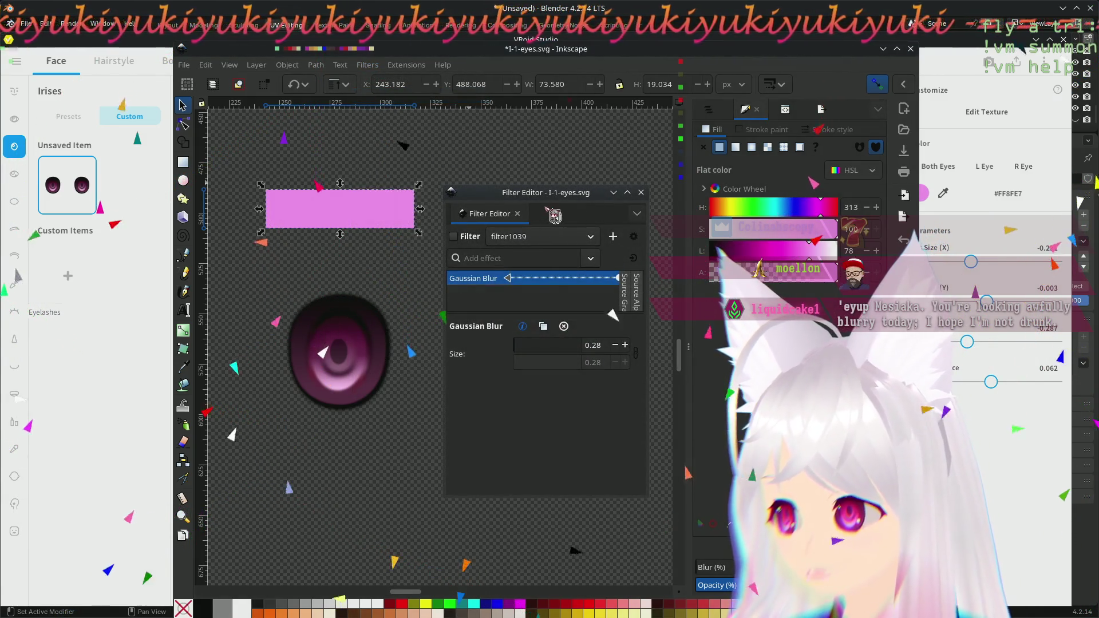
- Dock the Filter Editor, widen the window, and nudge the pink rectangle right and down
left_click_drag(504, 214, 858, 114)
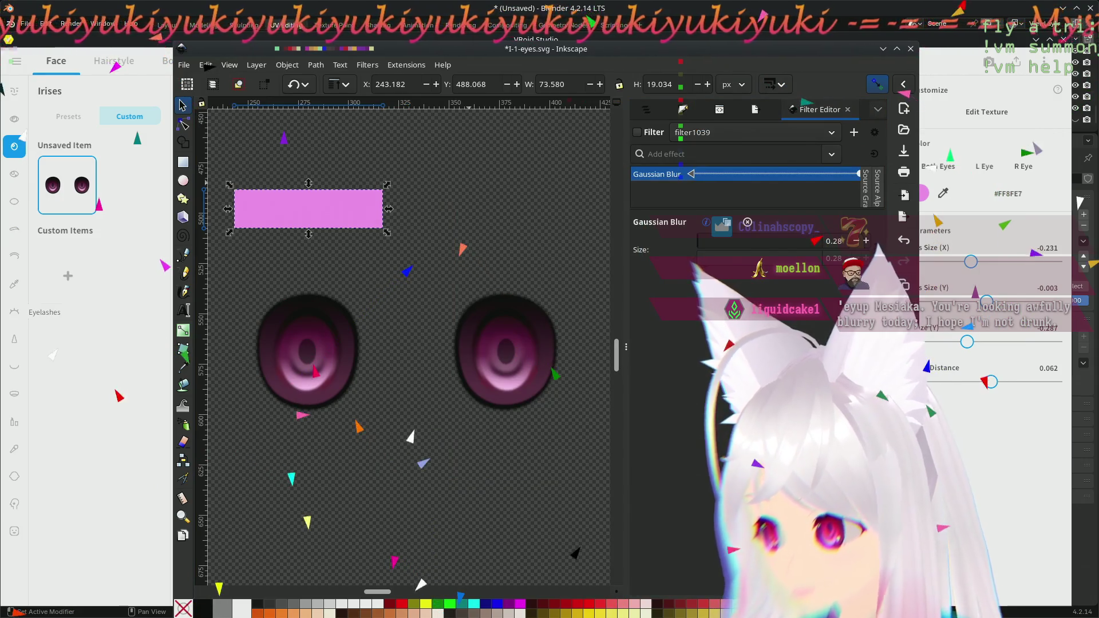
left_click_drag(923, 388, 1012, 413)
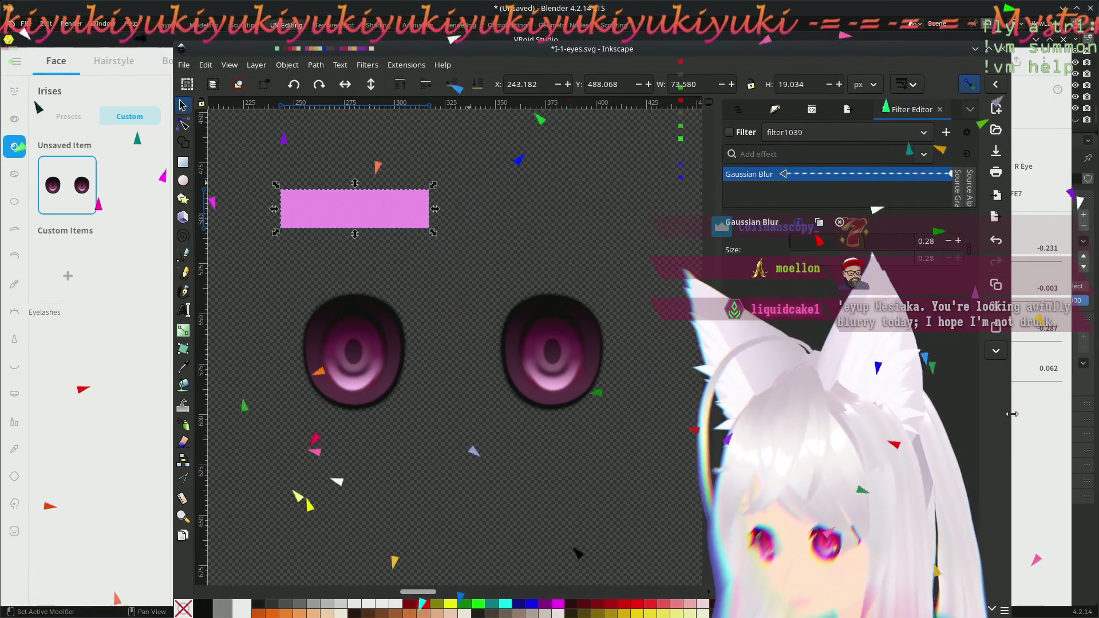
left_click_drag(395, 215, 420, 236)
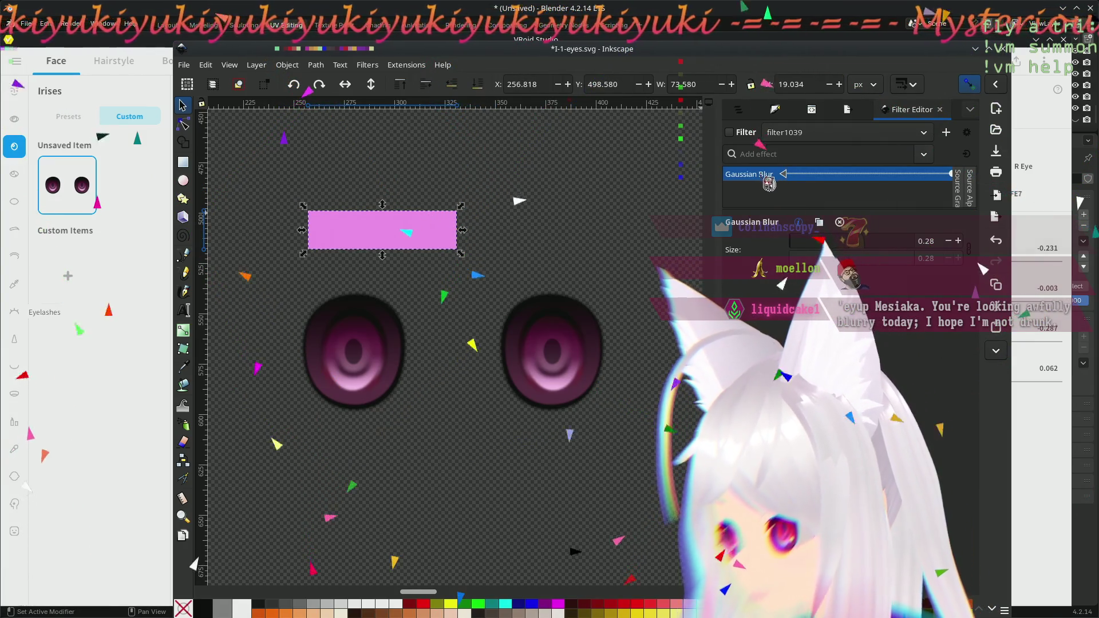
- Create a new empty filter, filter11, and apply it to the pink rectangle
left_click(924, 133)
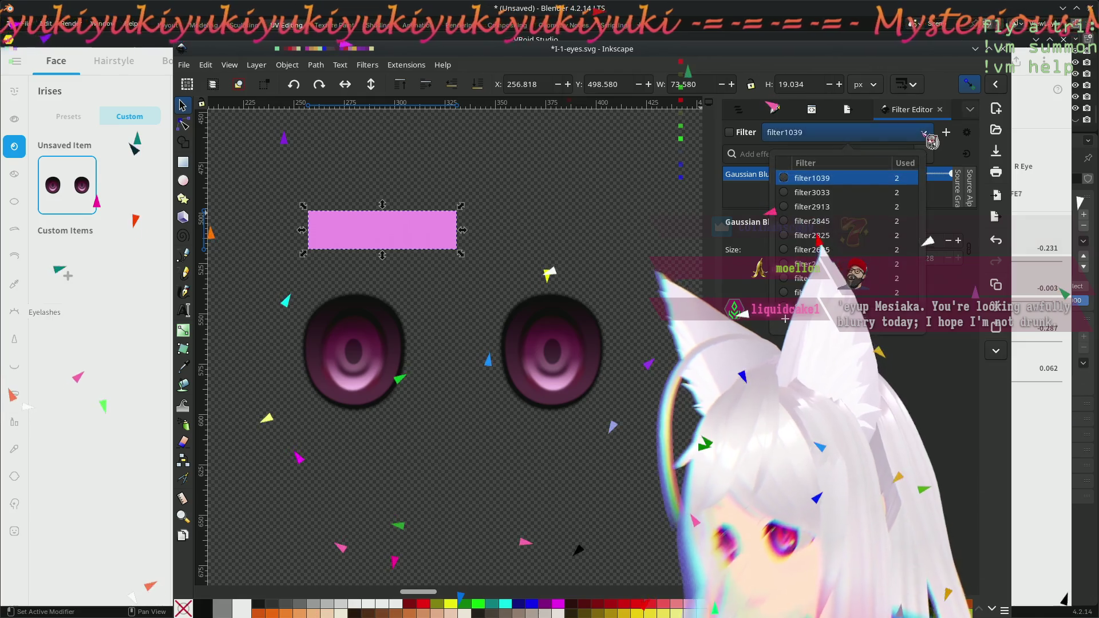
scroll(847, 229, "down", 1)
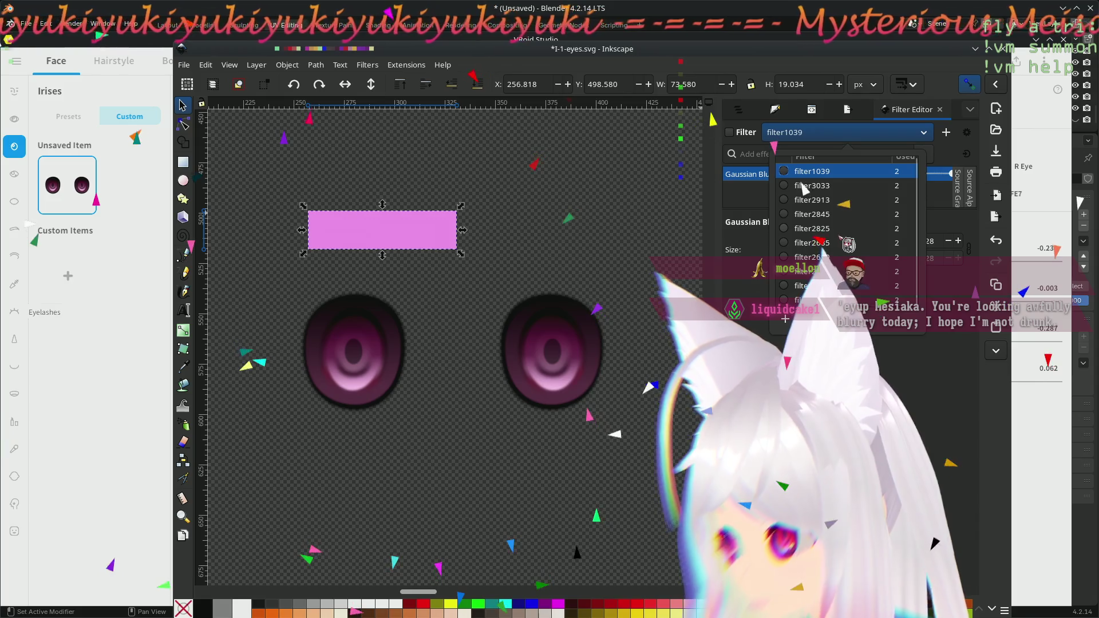
scroll(812, 200, "up", 1)
left_click(785, 321)
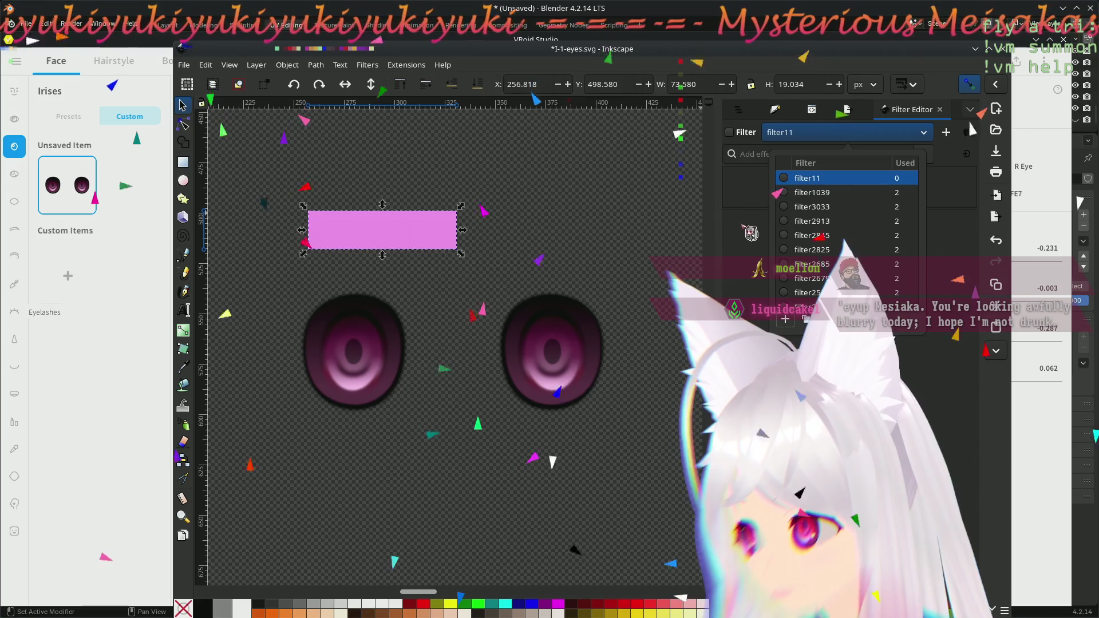
left_click(927, 154)
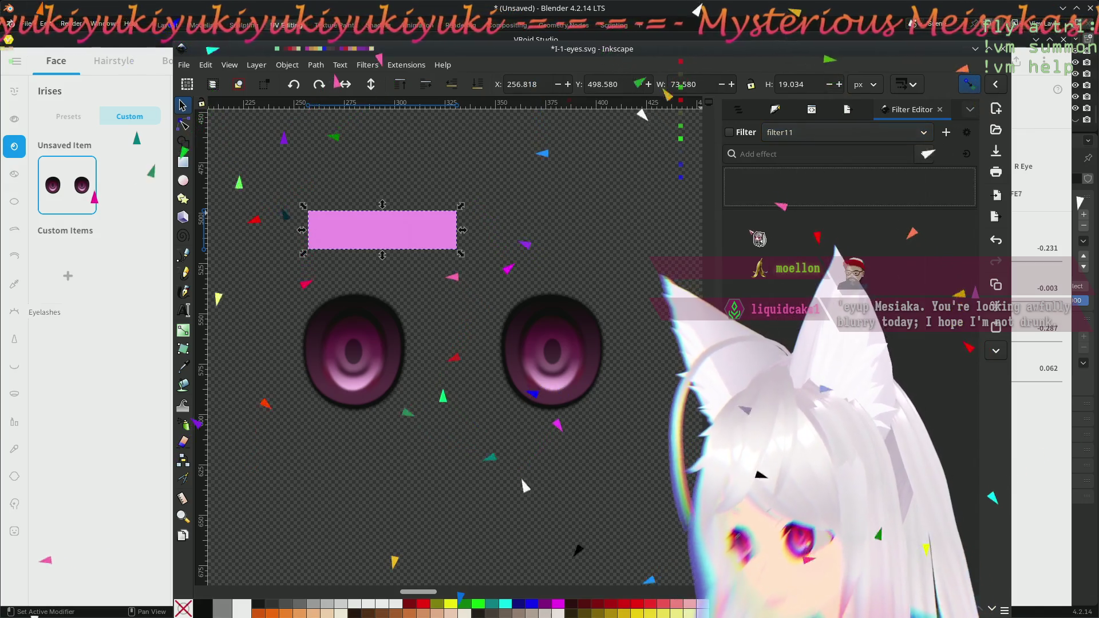
left_click(744, 134)
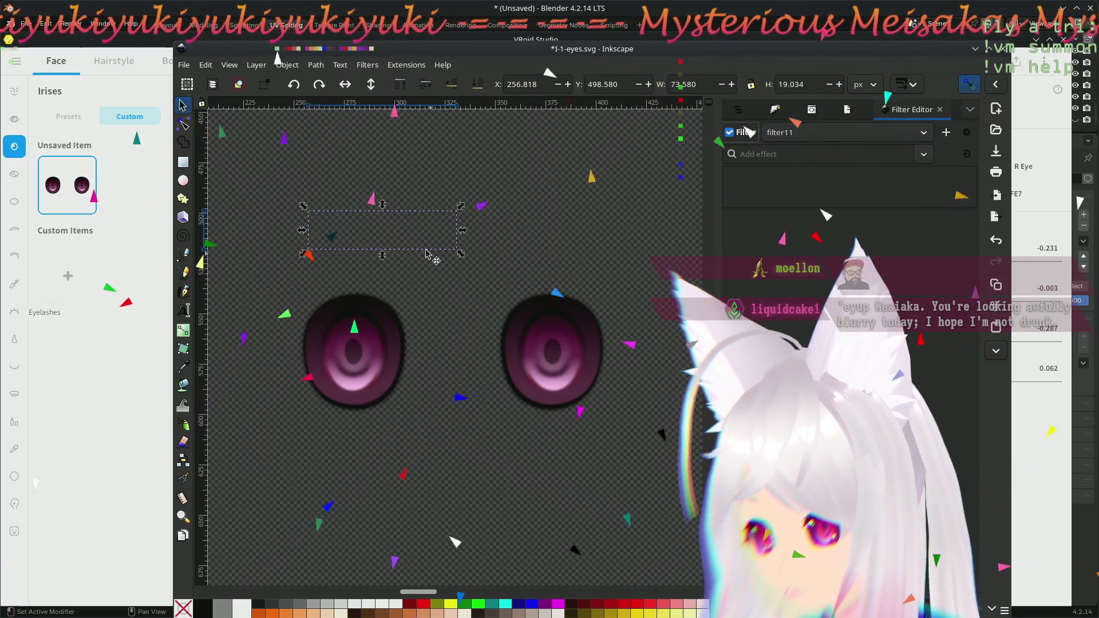
- Stretch the rectangle taller by pulling its bottom-right node down with the node tool
mouse_move(382, 255)
left_mouse_down()
mouse_move(387, 375)
mouse_move(381, 252)
left_mouse_up()
key("n")
left_click_drag(456, 251, 483, 423)
- Move the left-eye rectangle slightly down and left with the Selector tool
key("Escape")
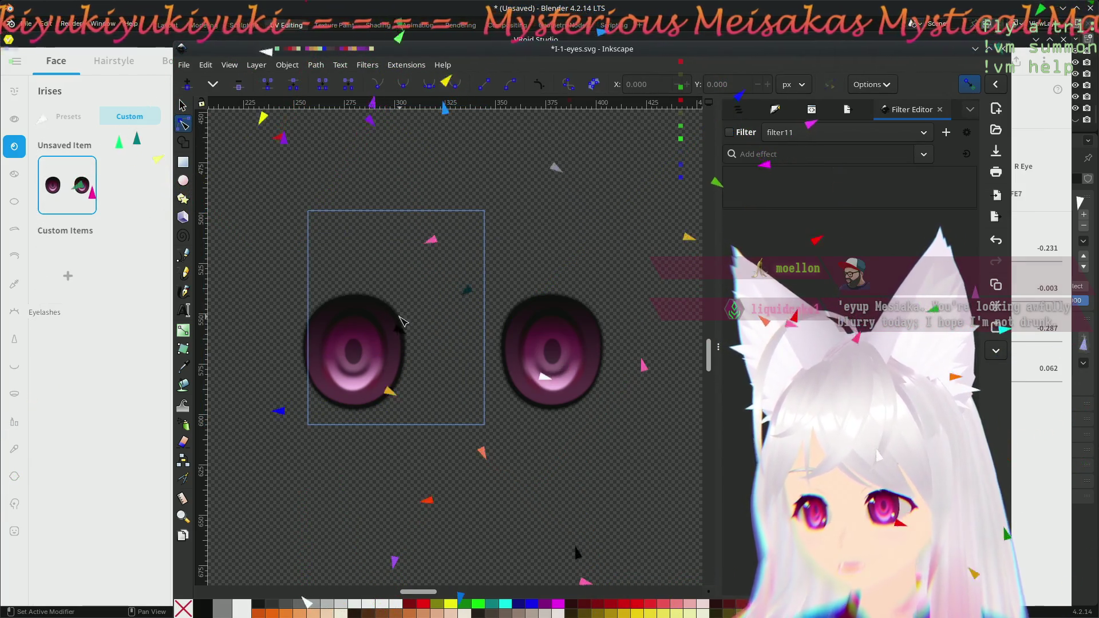
key("s")
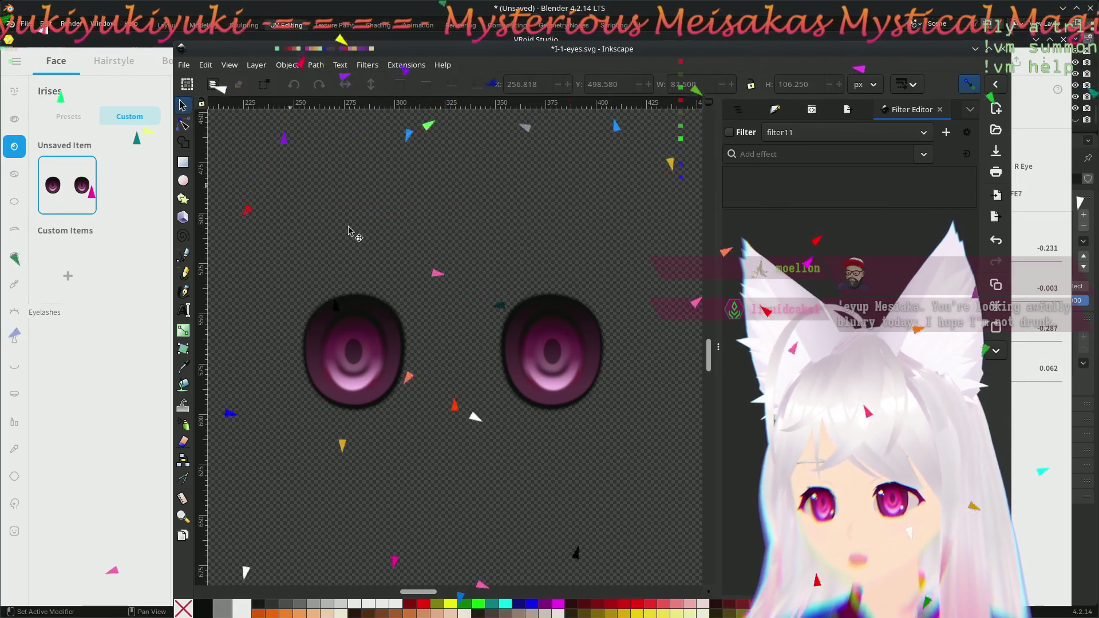
left_click_drag(348, 230, 311, 269)
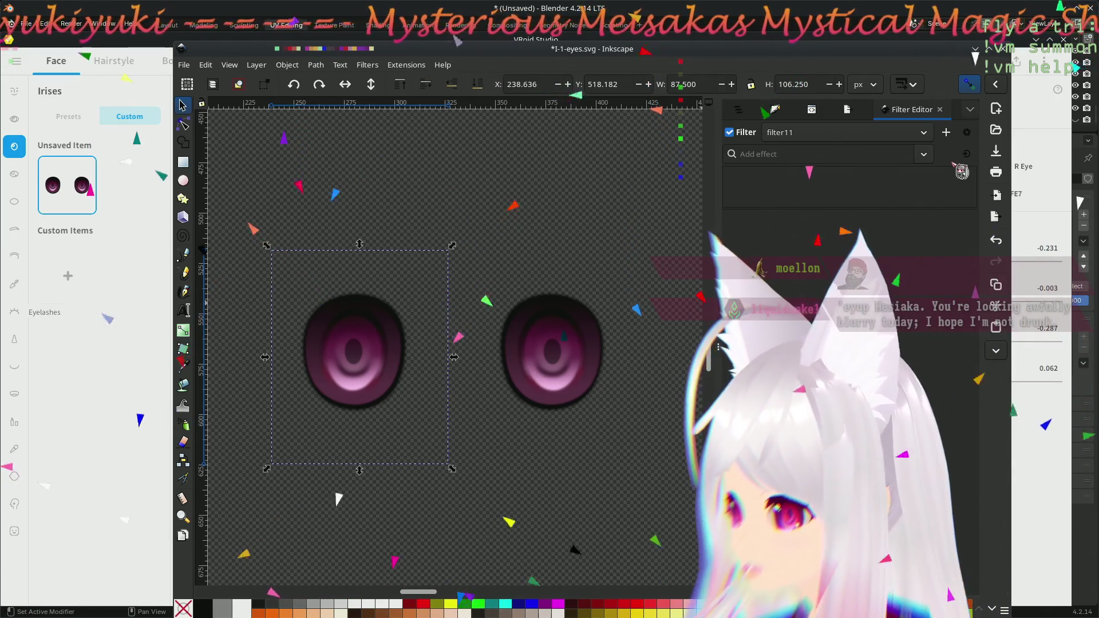
left_click(923, 154)
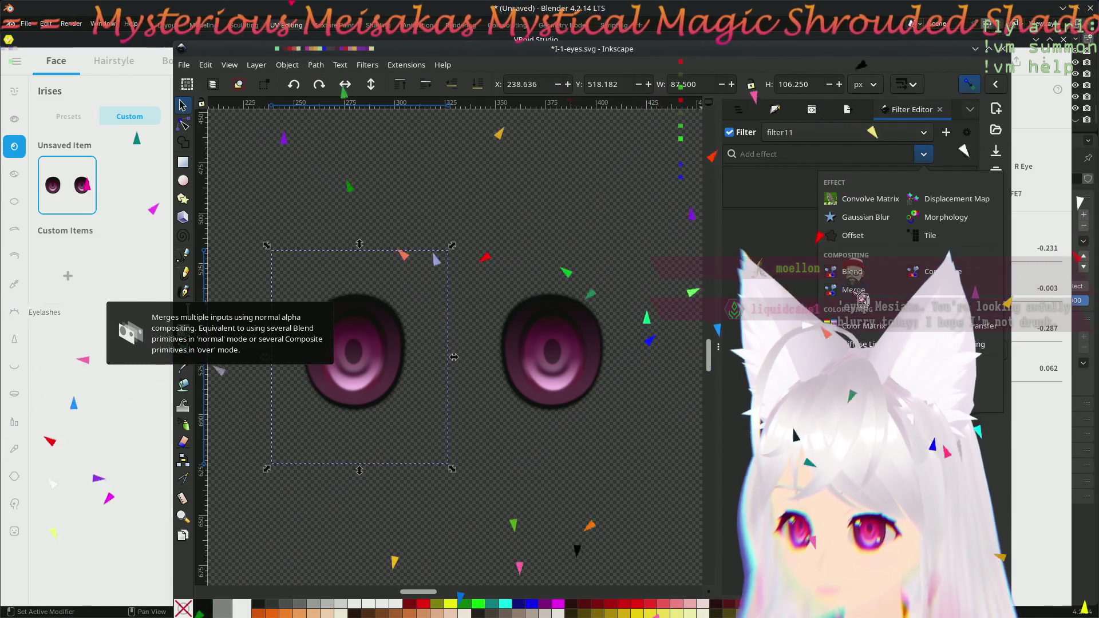
- Add a Blend effect to filter11 and, after trying Color, set its mode to Multiply
left_click(853, 272)
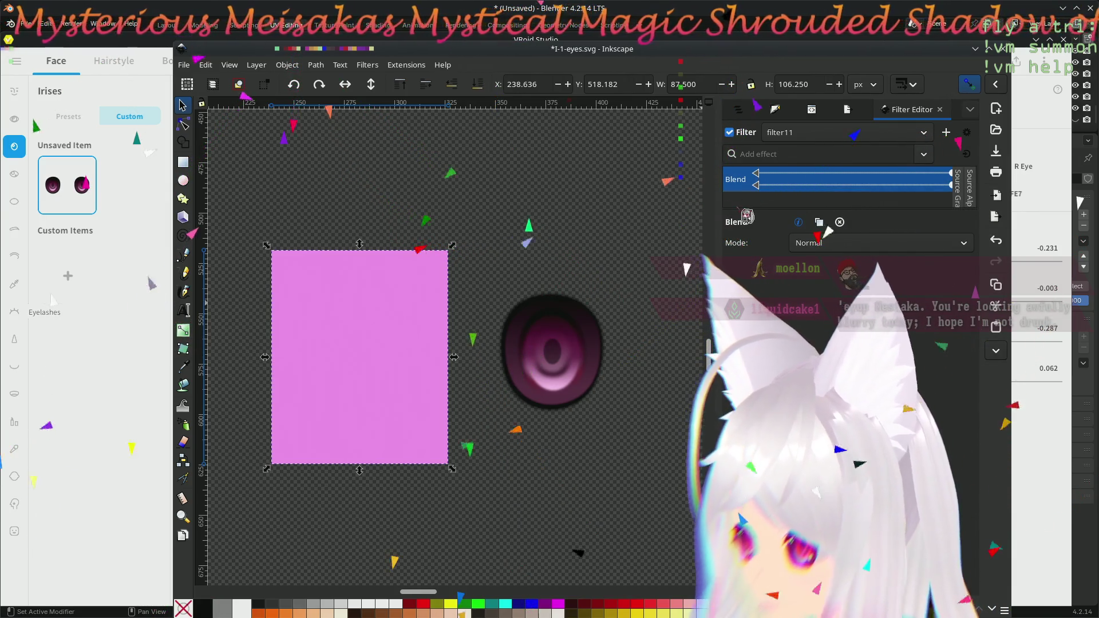
left_click(820, 243)
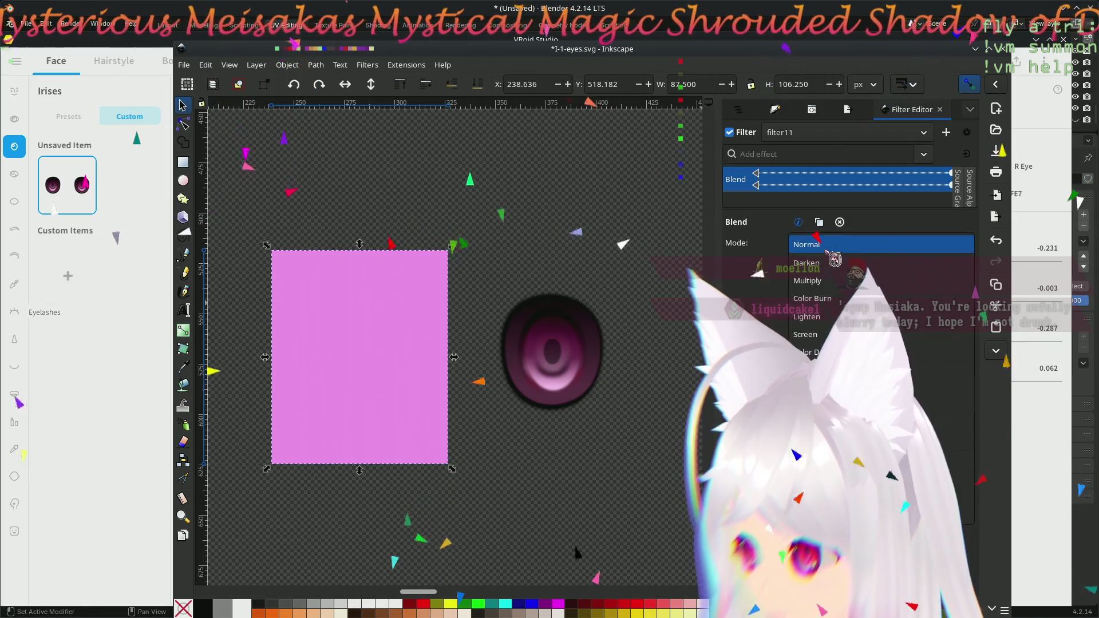
left_click(810, 280)
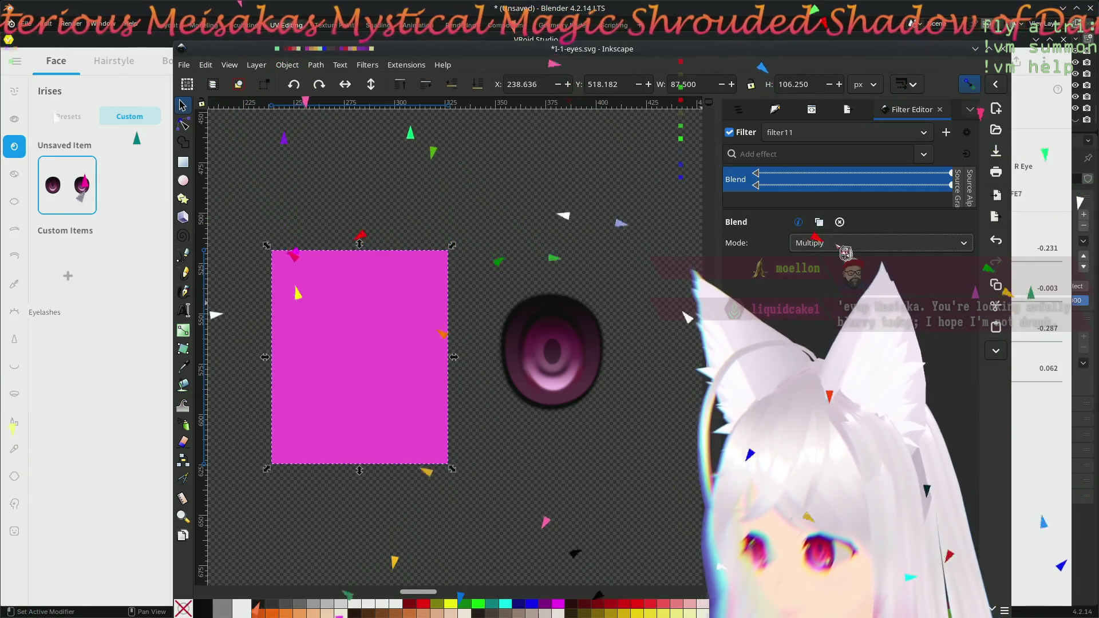
left_click(819, 243)
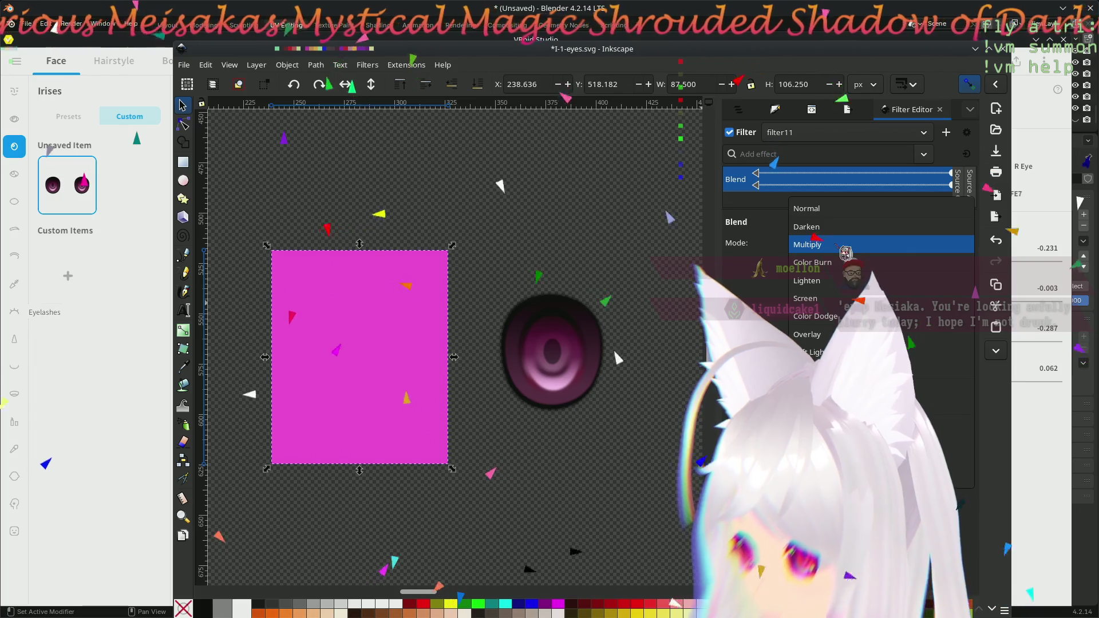
left_click(812, 334)
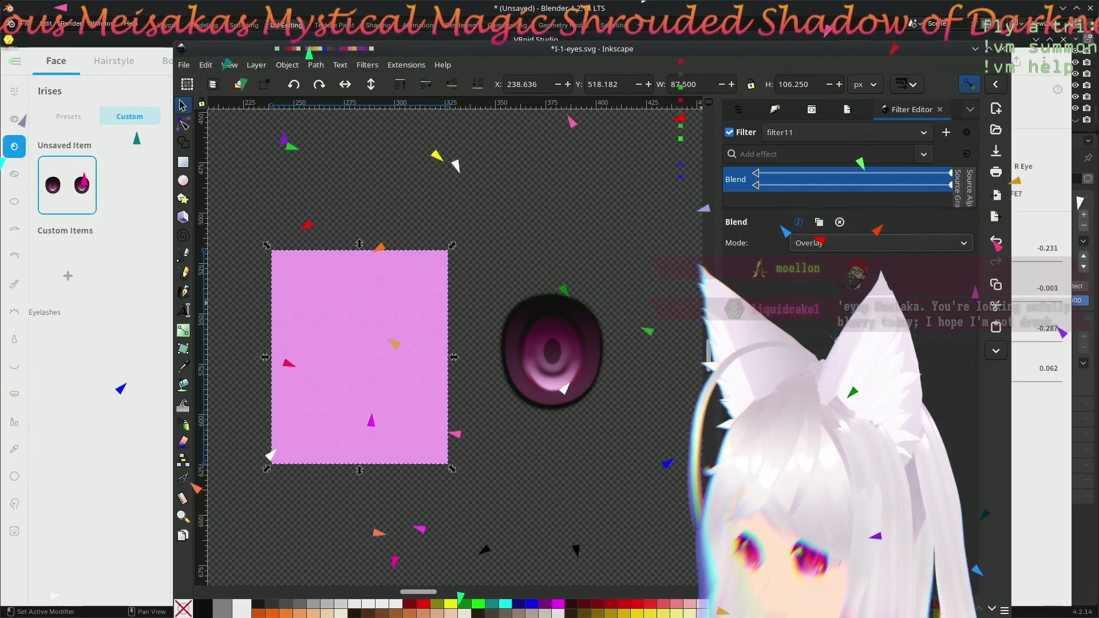
left_click(829, 243)
left_click(813, 370)
left_click(831, 242)
left_click(809, 29)
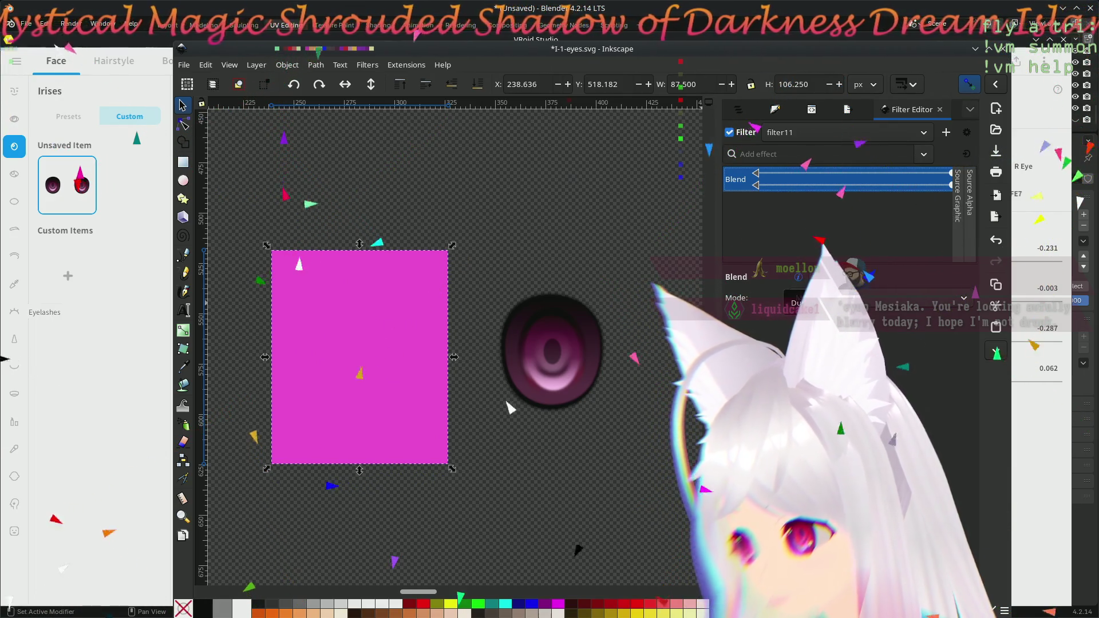
left_click_drag(770, 191, 848, 221)
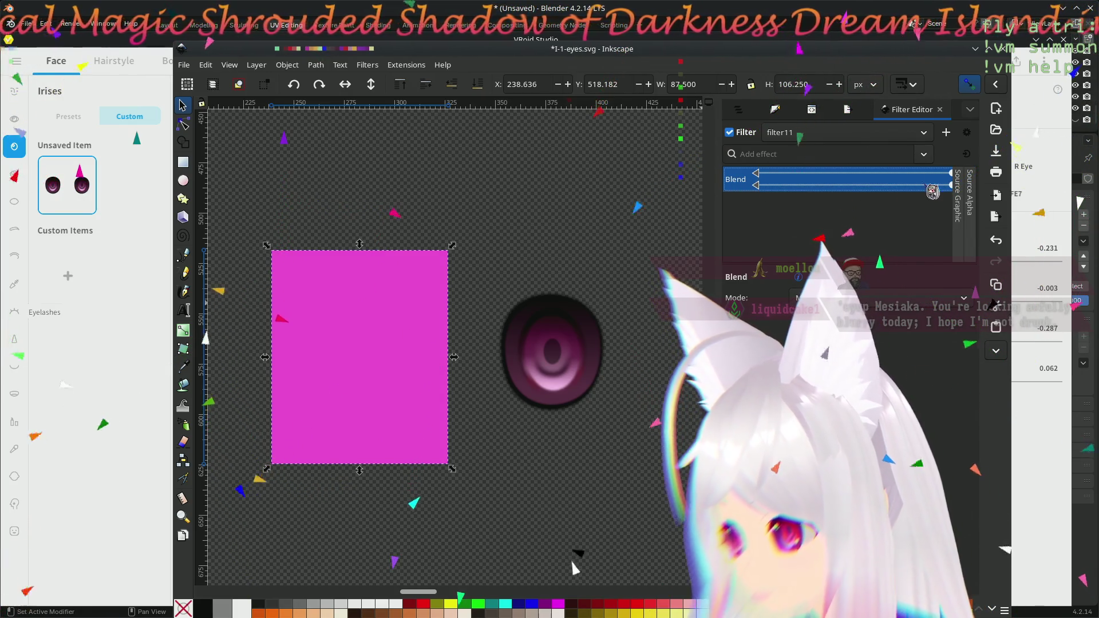
- Show all filter input sources and detach the Blend effect's second input link
left_click(967, 154)
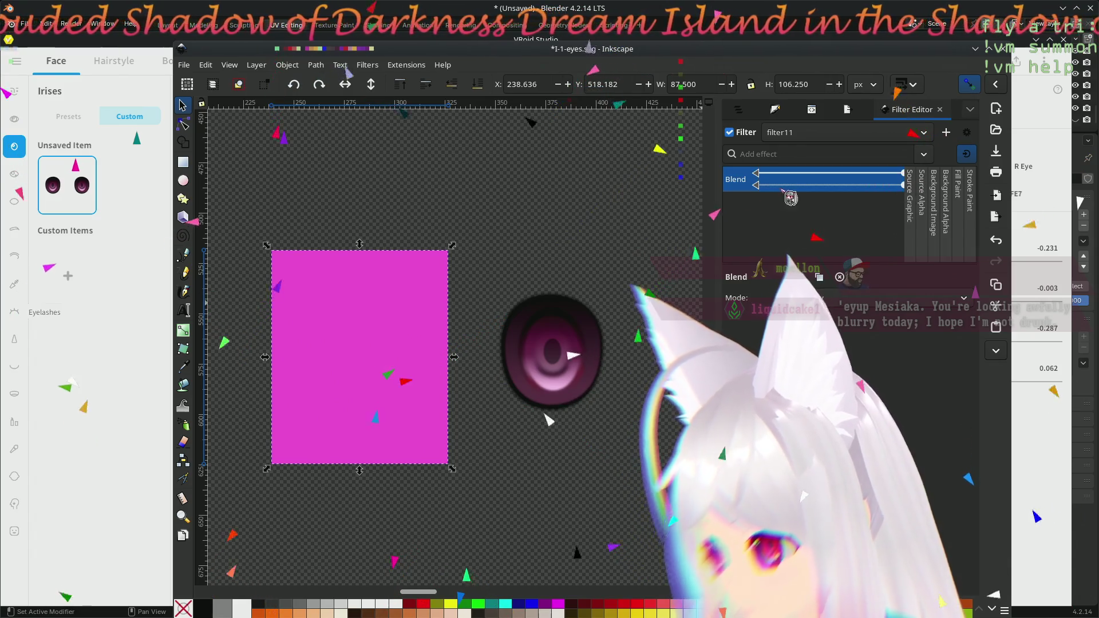
left_click_drag(791, 197, 772, 195)
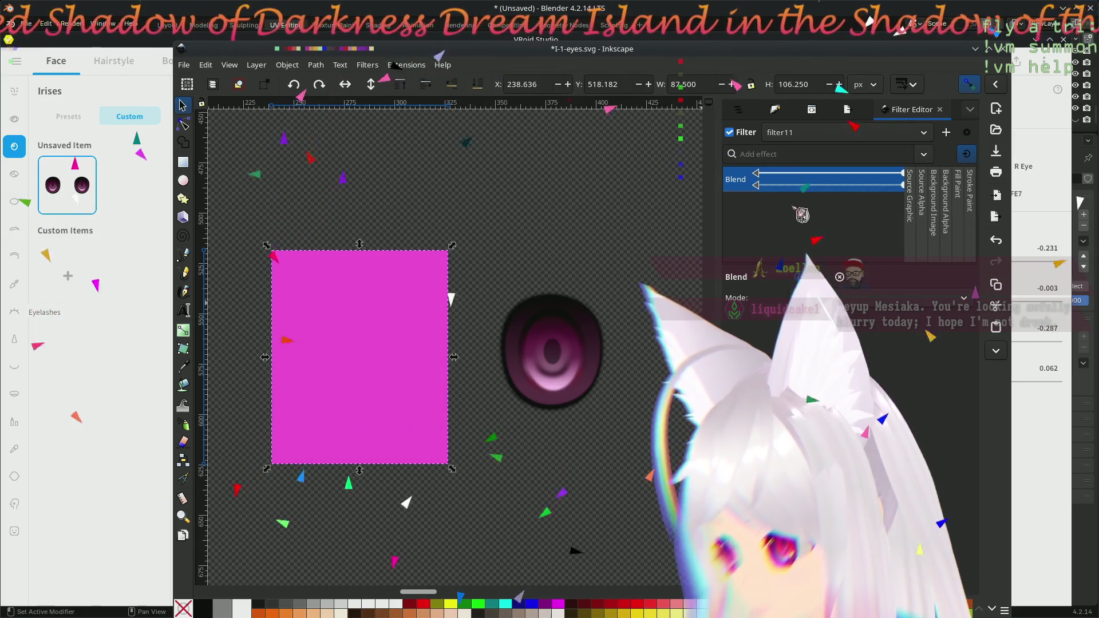
left_click_drag(767, 192, 769, 194)
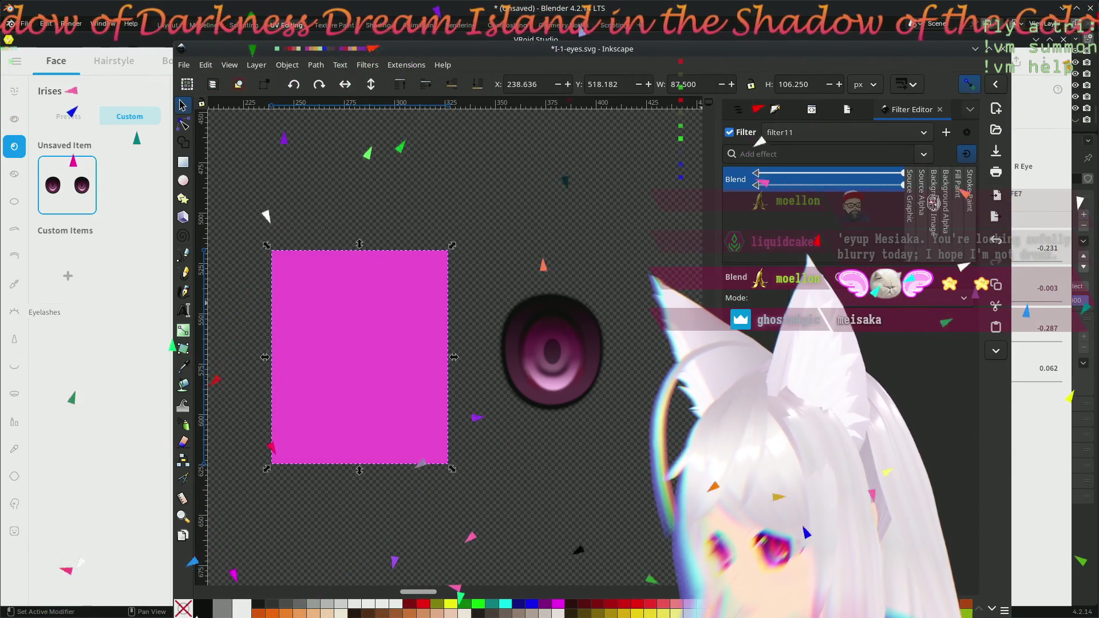
left_click(973, 158)
left_click(973, 158)
left_click(973, 158)
left_click(964, 156)
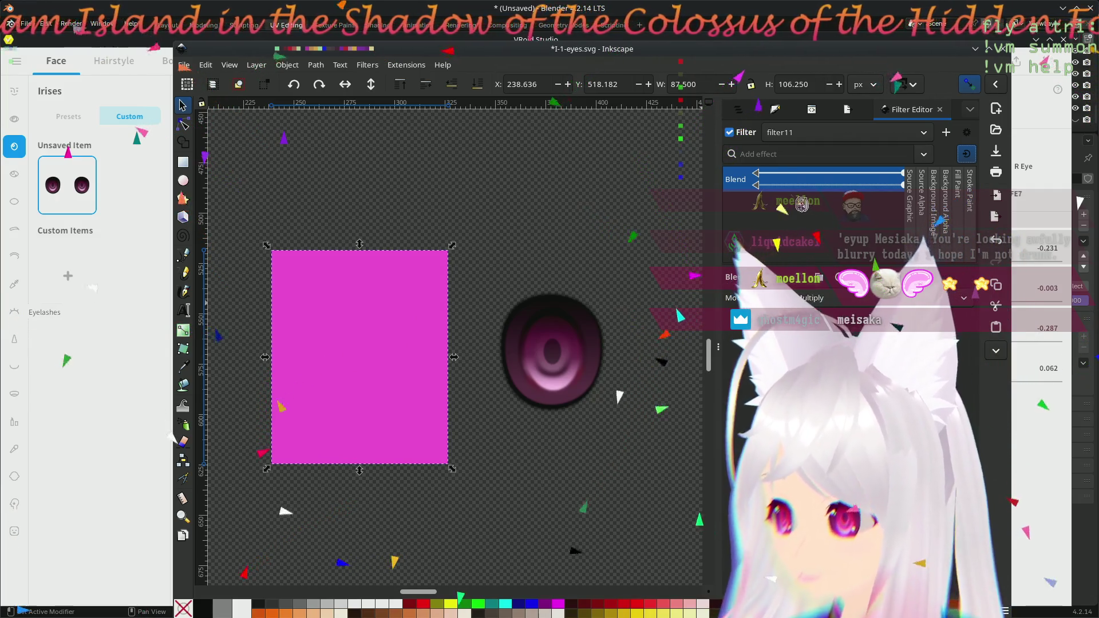
- Try Luminosity and other modes, then set filter11's Blend mode to Normal
left_click(864, 297)
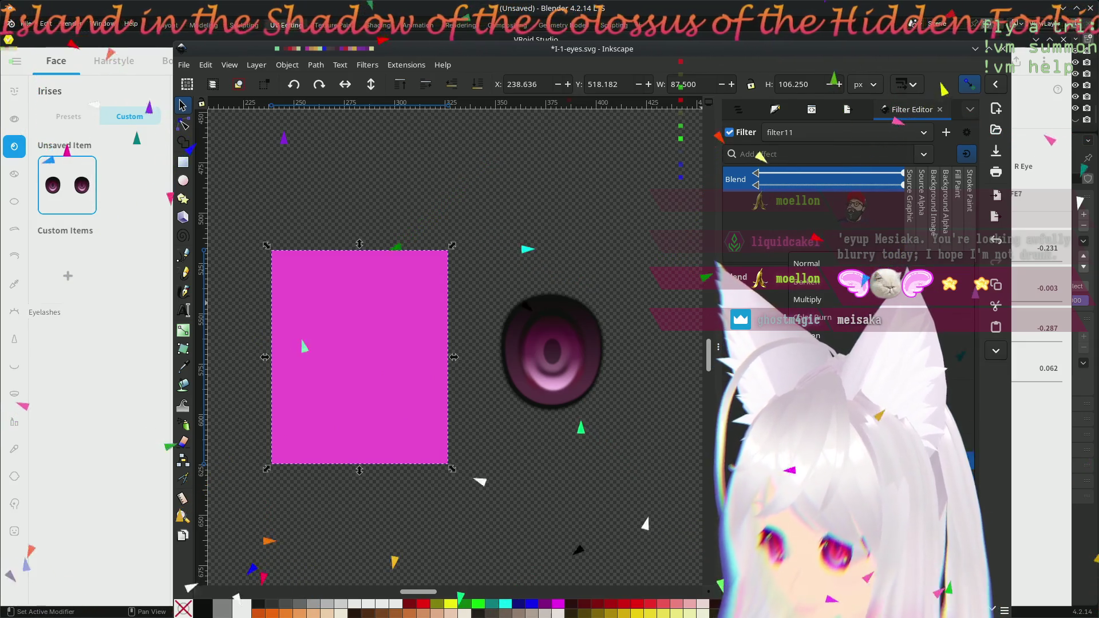
left_click(822, 264)
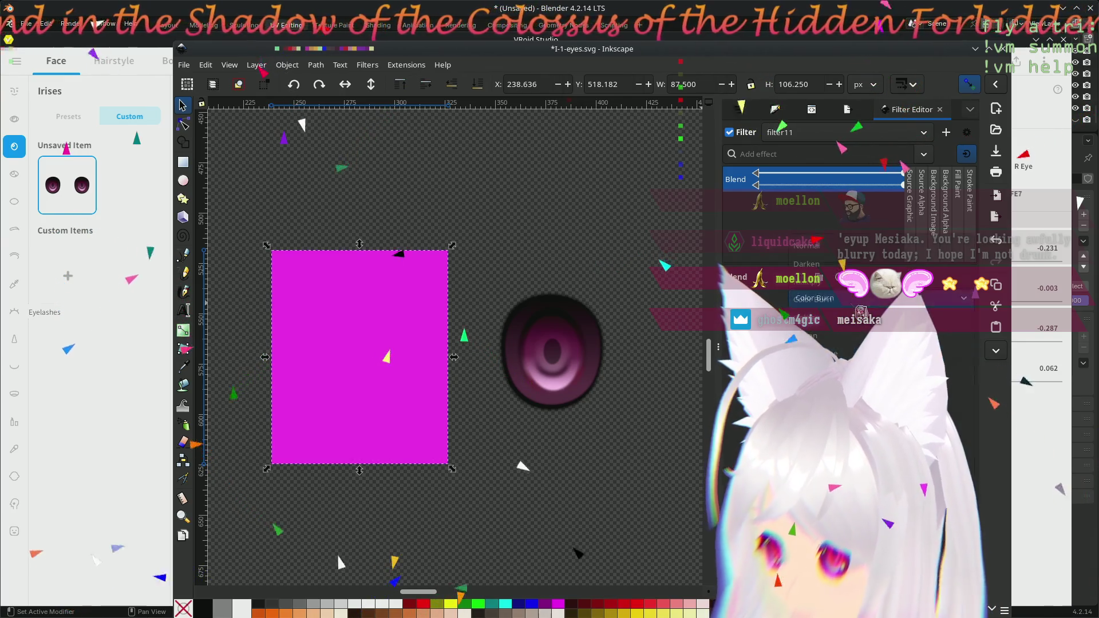
left_click(854, 299)
left_click(868, 252)
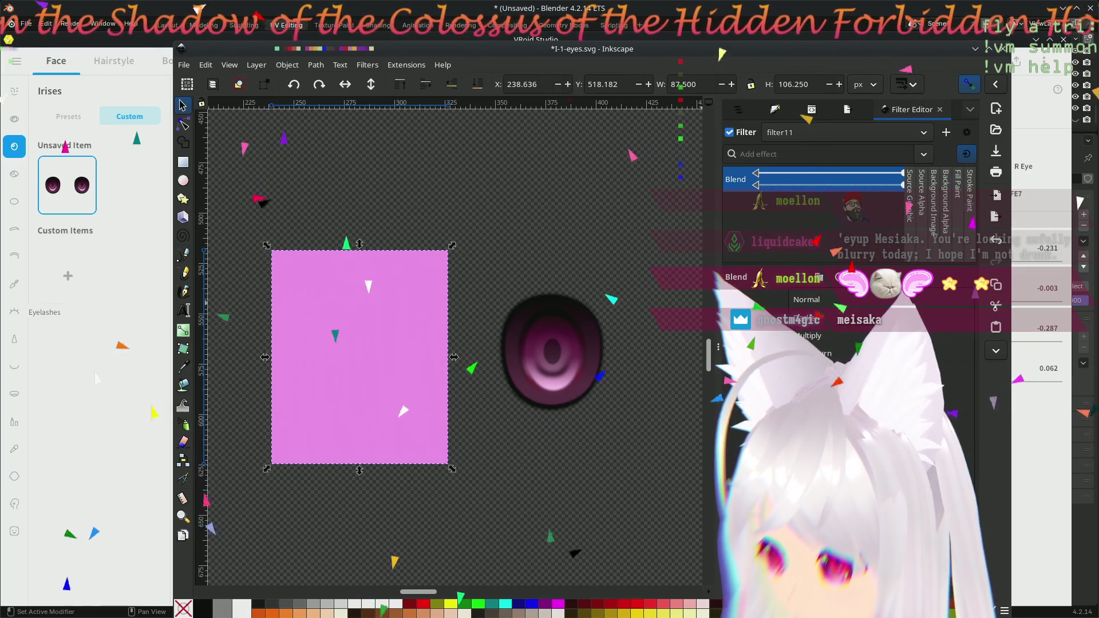
left_click(884, 300)
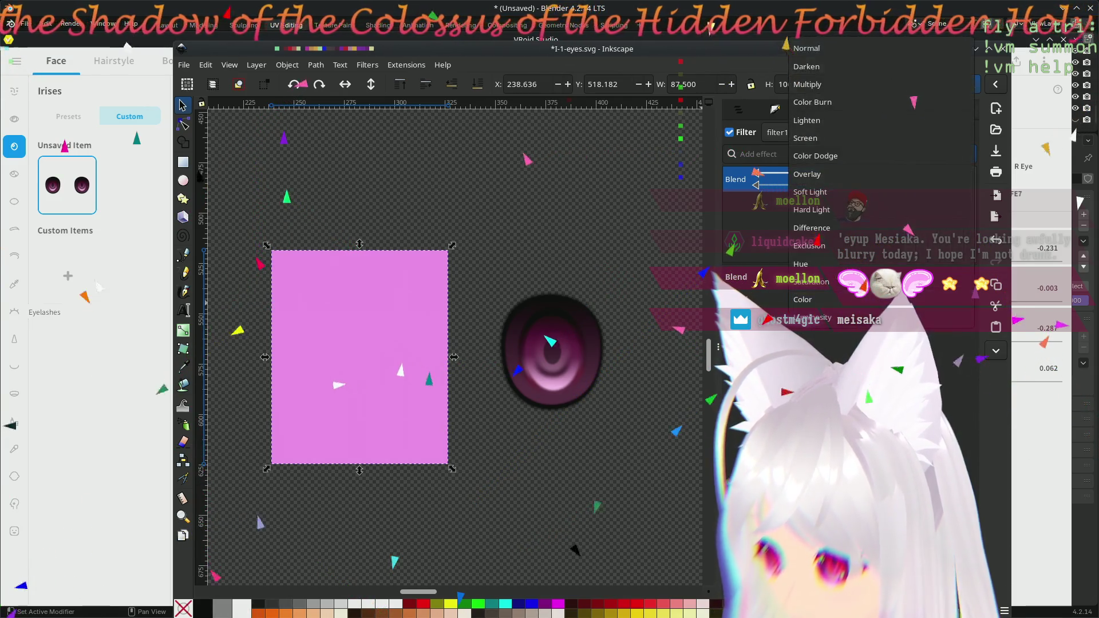
left_click(845, 324)
left_click(884, 300)
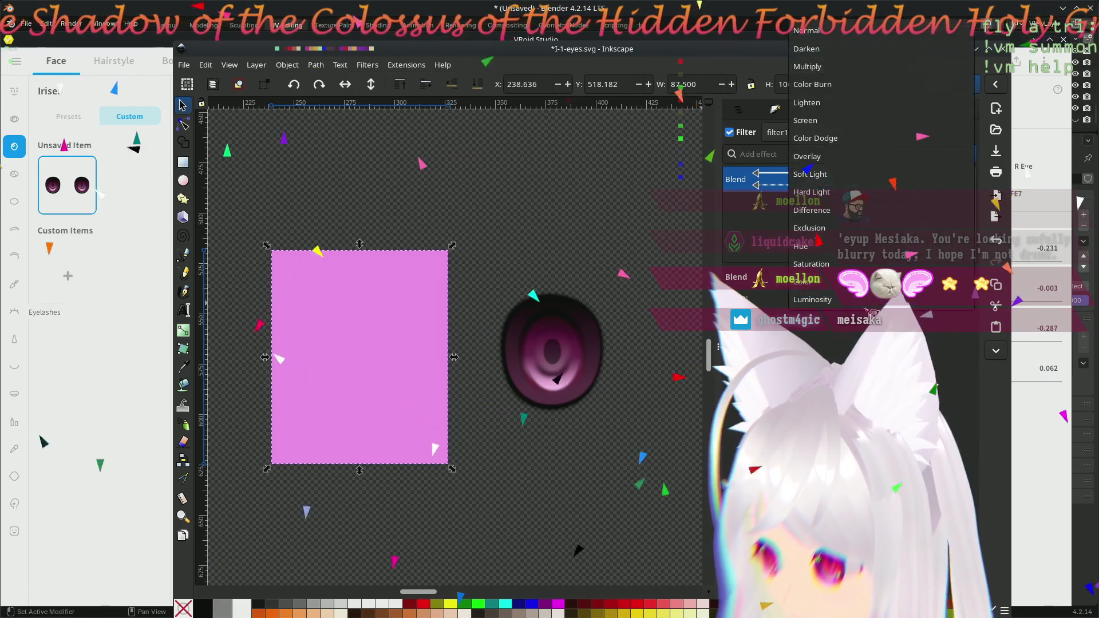
left_click(846, 324)
left_click(884, 300)
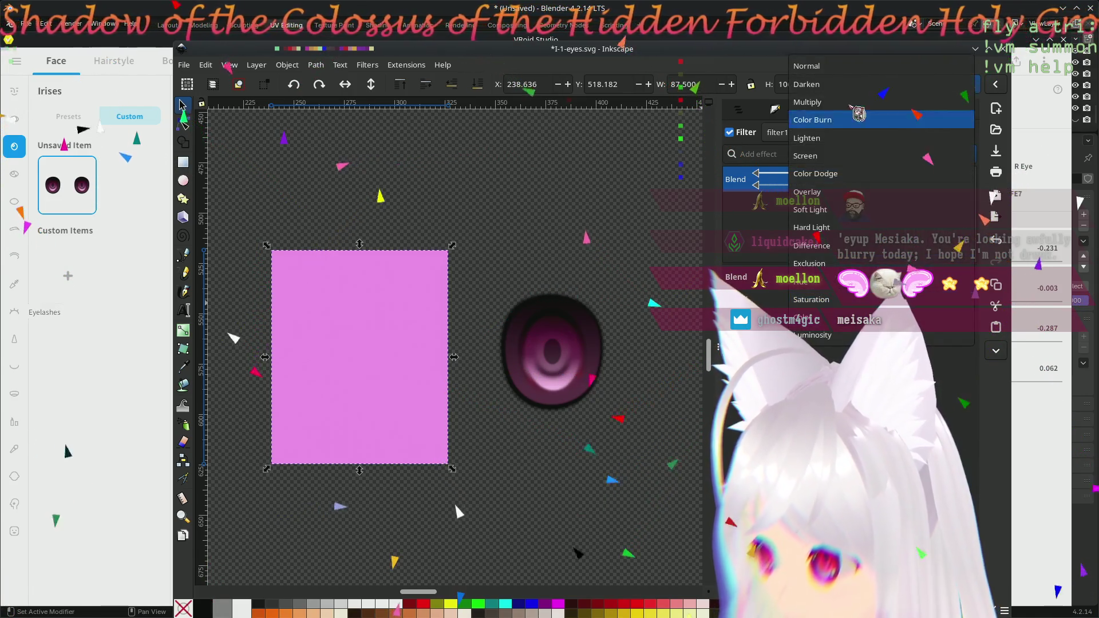
left_click(850, 66)
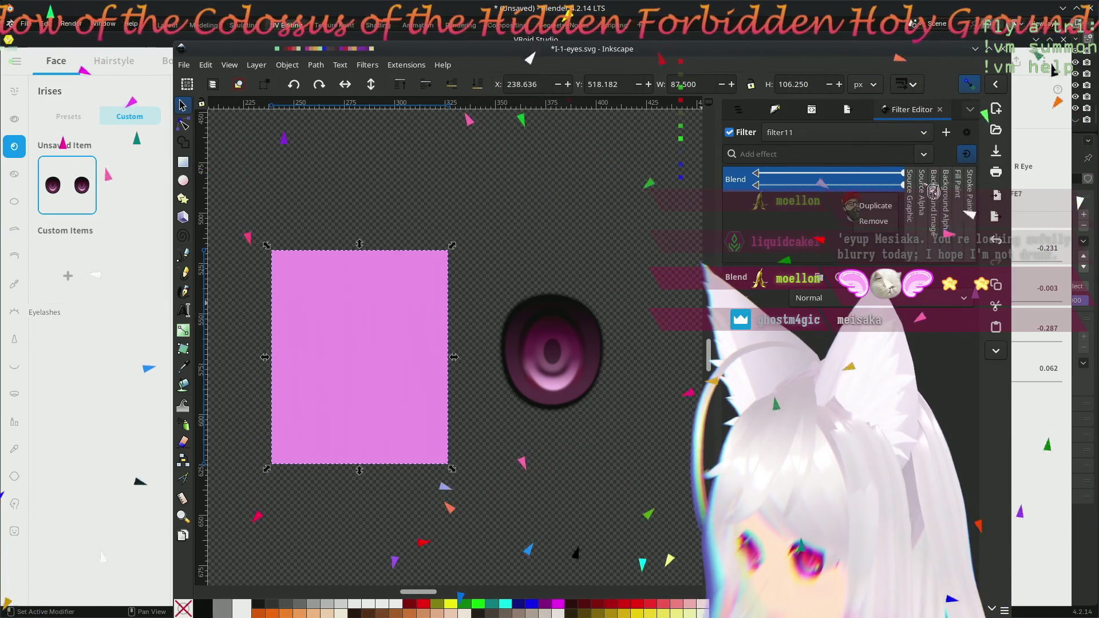
key("Escape")
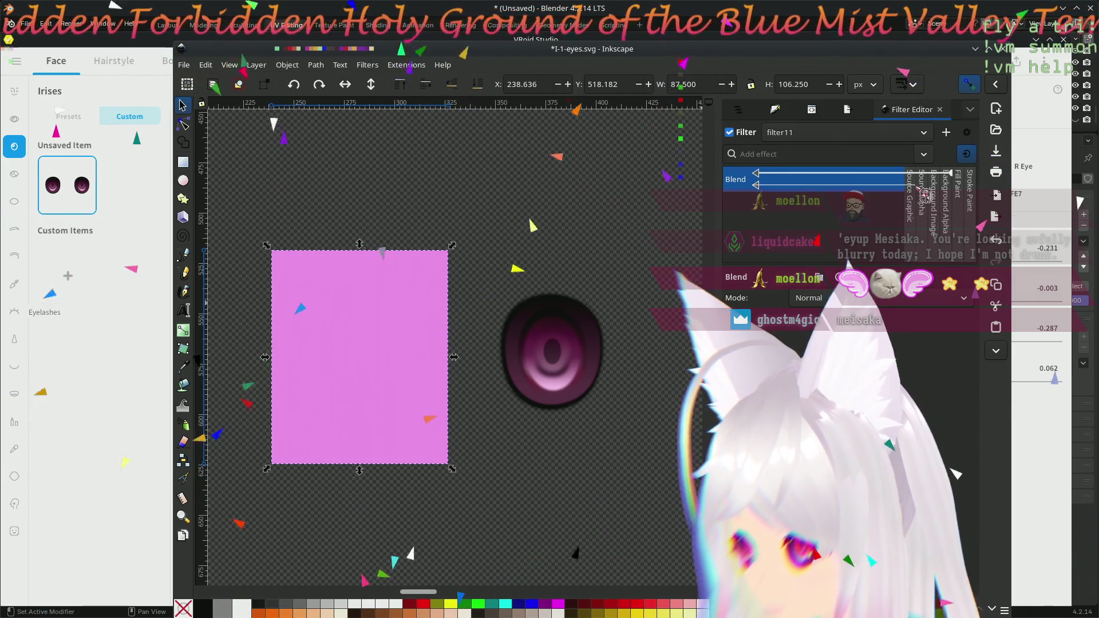
- Move the pink rectangle between the eyes and lower it to the bottom beneath them
left_click_drag(418, 307, 506, 294)
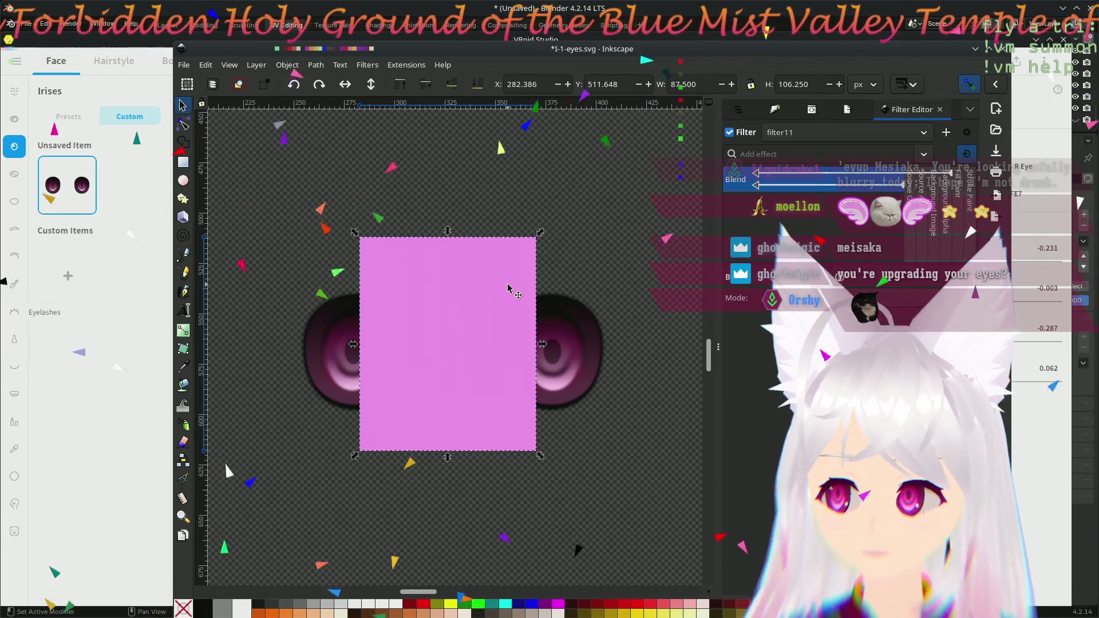
mouse_move(476, 295)
left_mouse_down()
mouse_move(488, 279)
mouse_move(473, 294)
left_mouse_up()
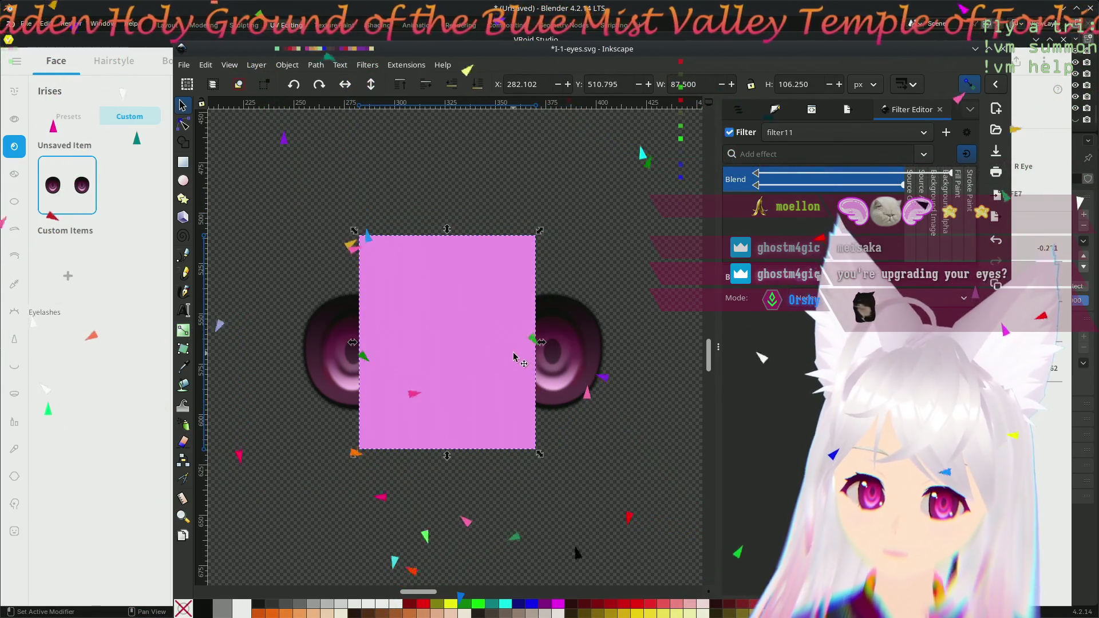
mouse_move(497, 332)
left_mouse_down()
mouse_move(531, 380)
mouse_move(514, 366)
left_mouse_up()
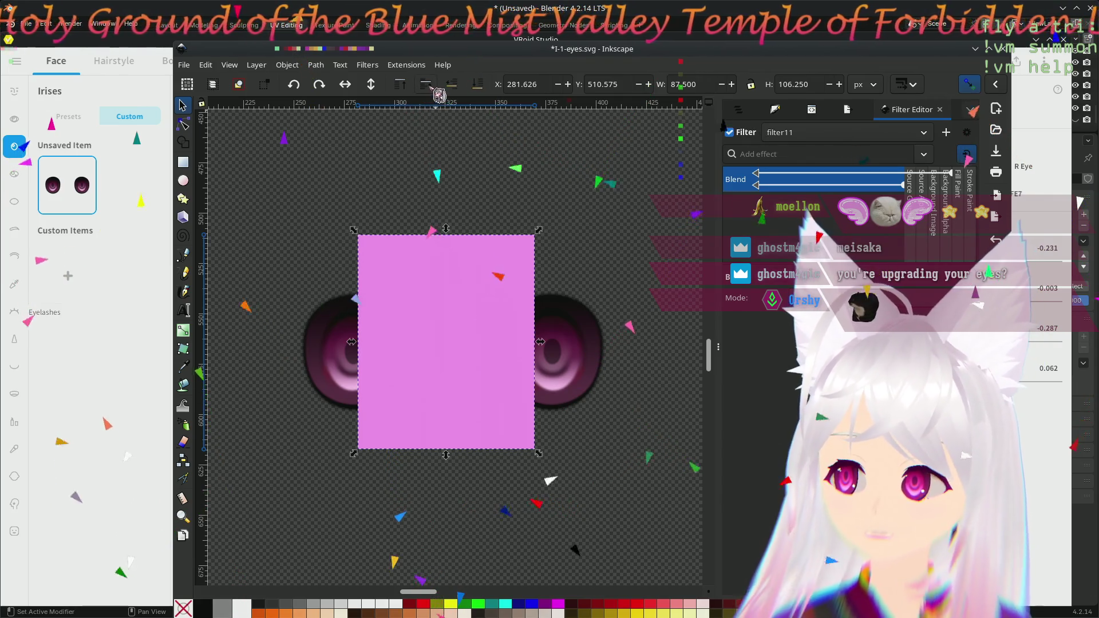
left_click(478, 85)
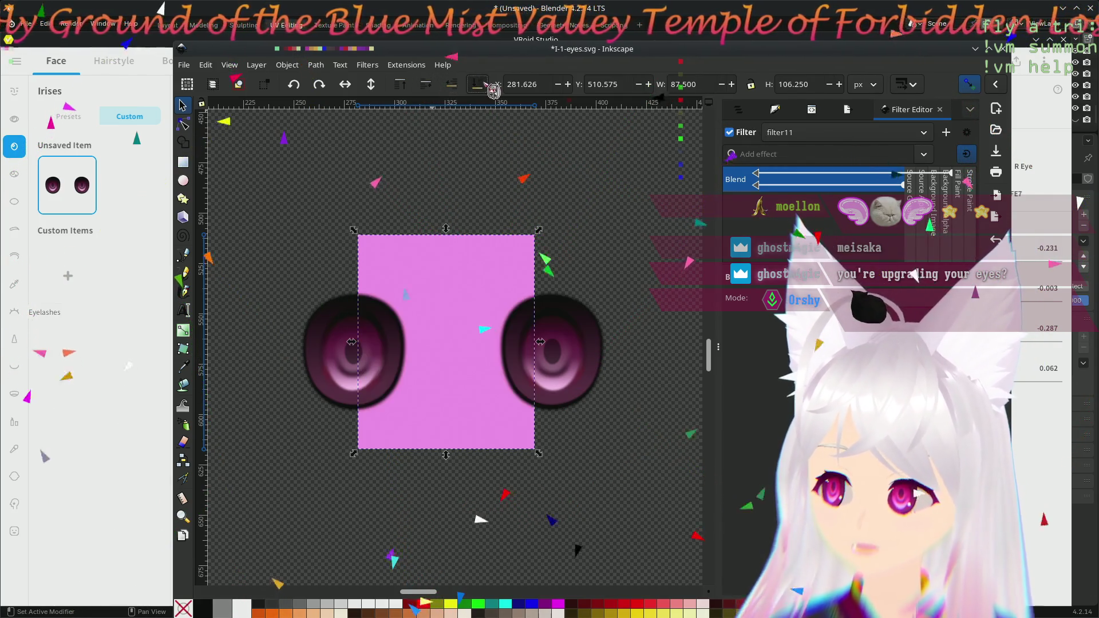
mouse_move(440, 298)
left_mouse_down()
mouse_move(451, 304)
mouse_move(441, 296)
left_mouse_up()
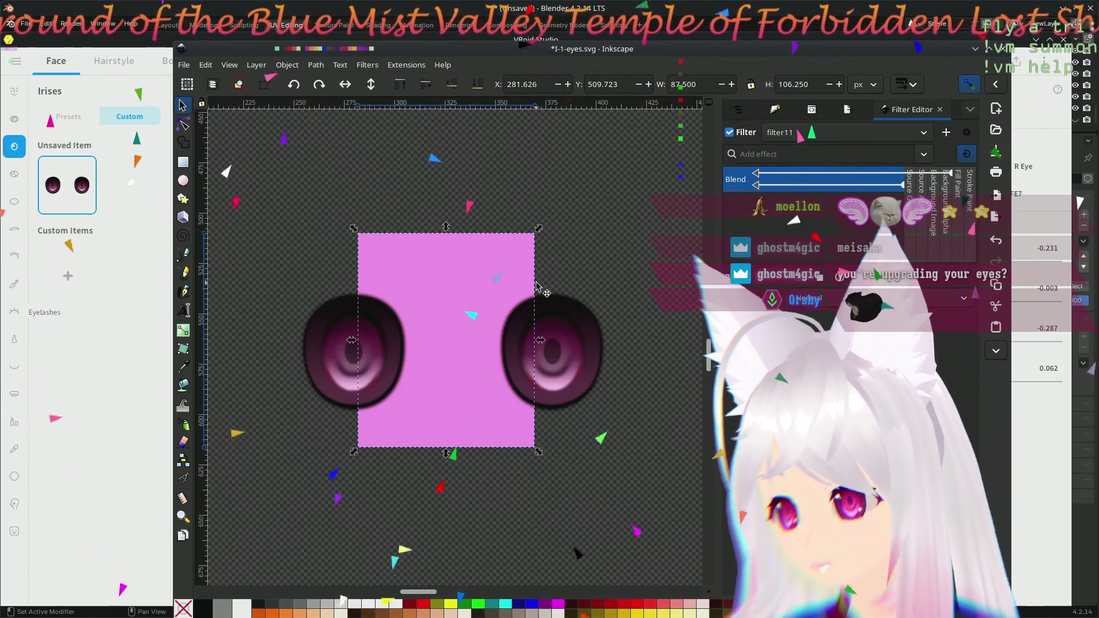
- Rewire the Blend inputs, centre the rectangle, and raise it to the top above the eyes
left_click_drag(772, 195, 815, 197)
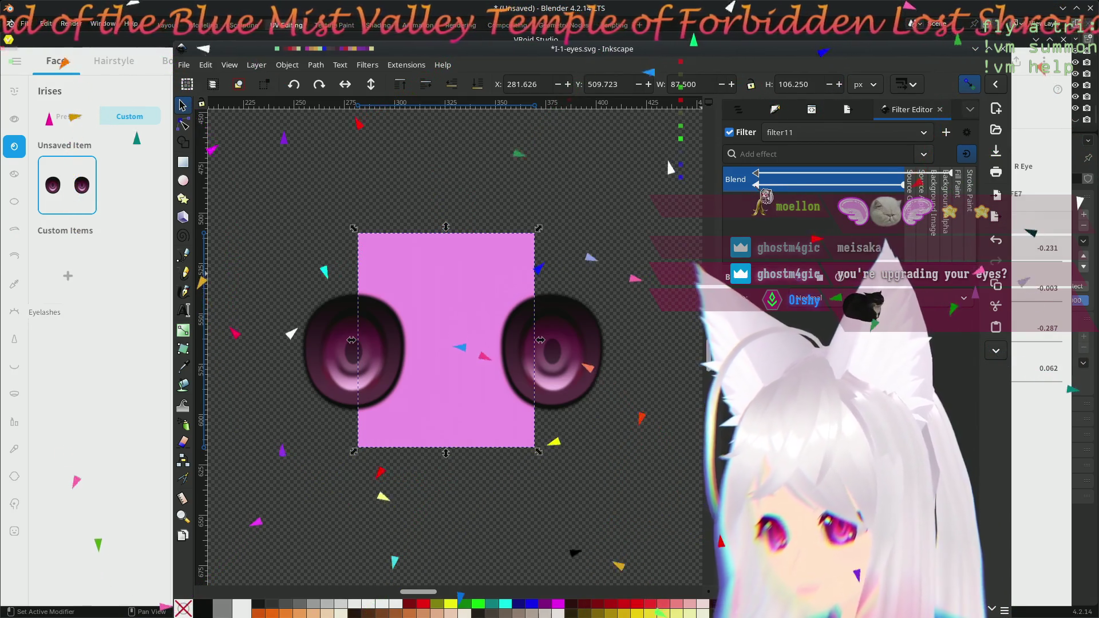
left_click_drag(470, 311, 450, 311)
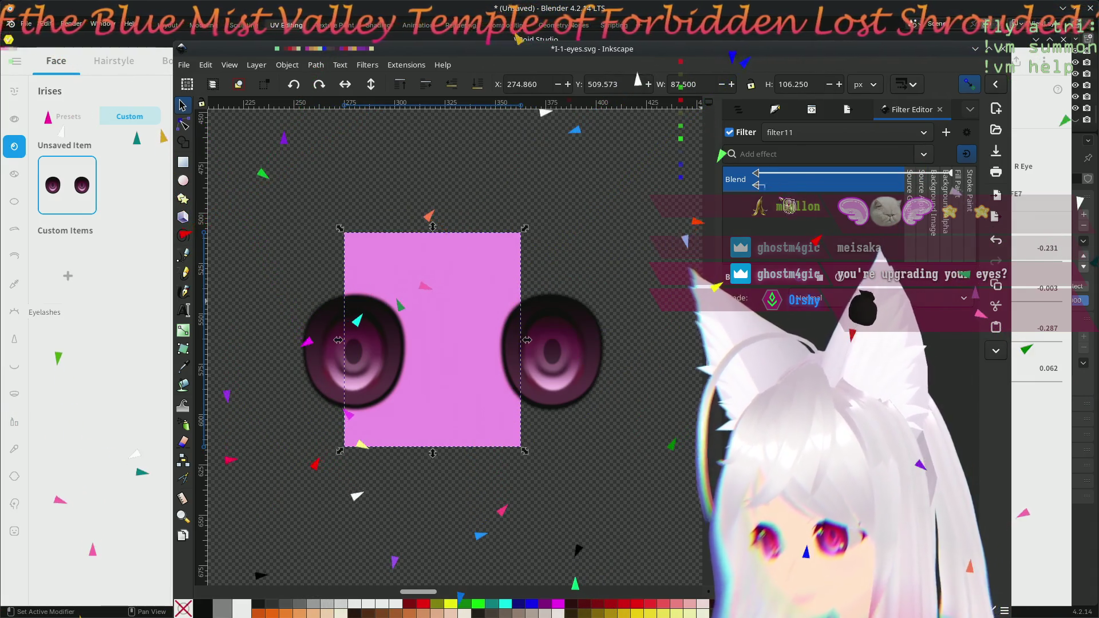
left_click_drag(906, 188, 767, 184)
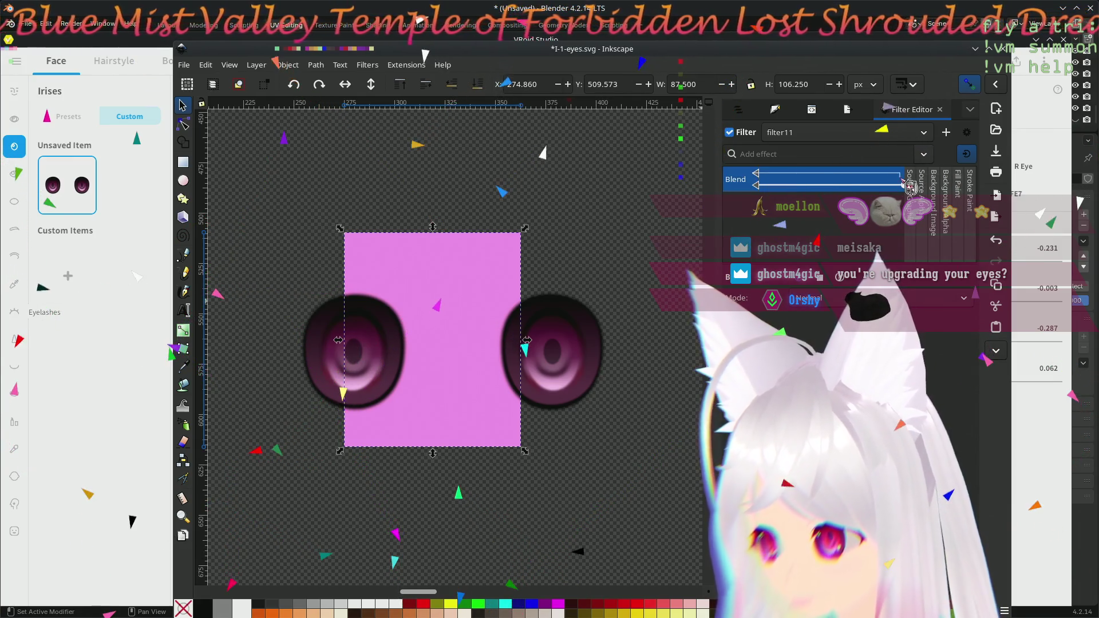
left_click_drag(923, 188, 764, 184)
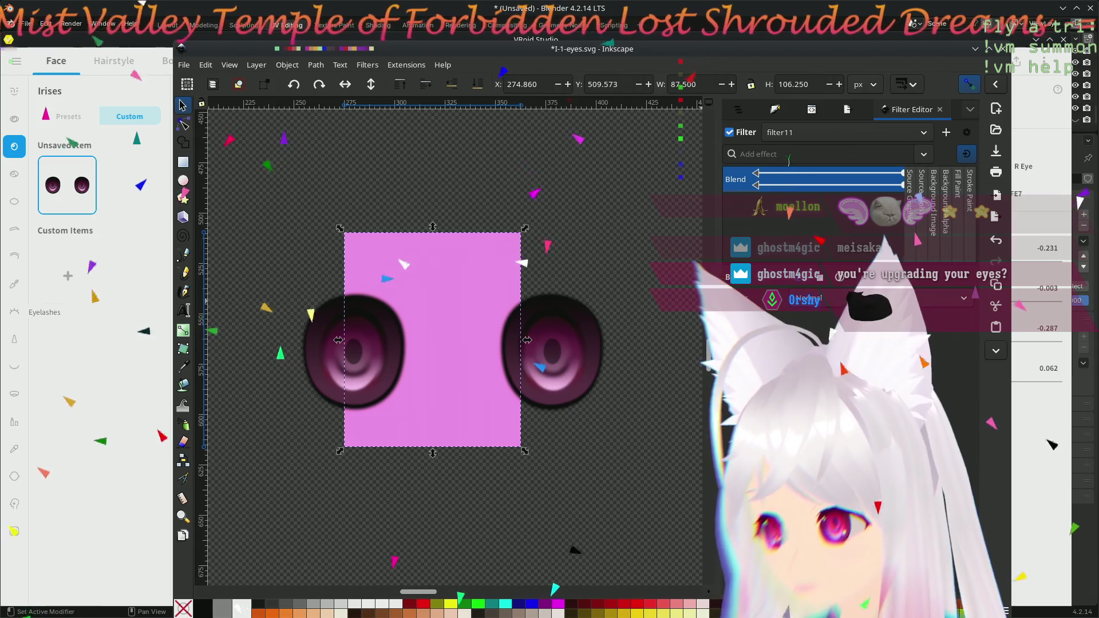
left_click(402, 86)
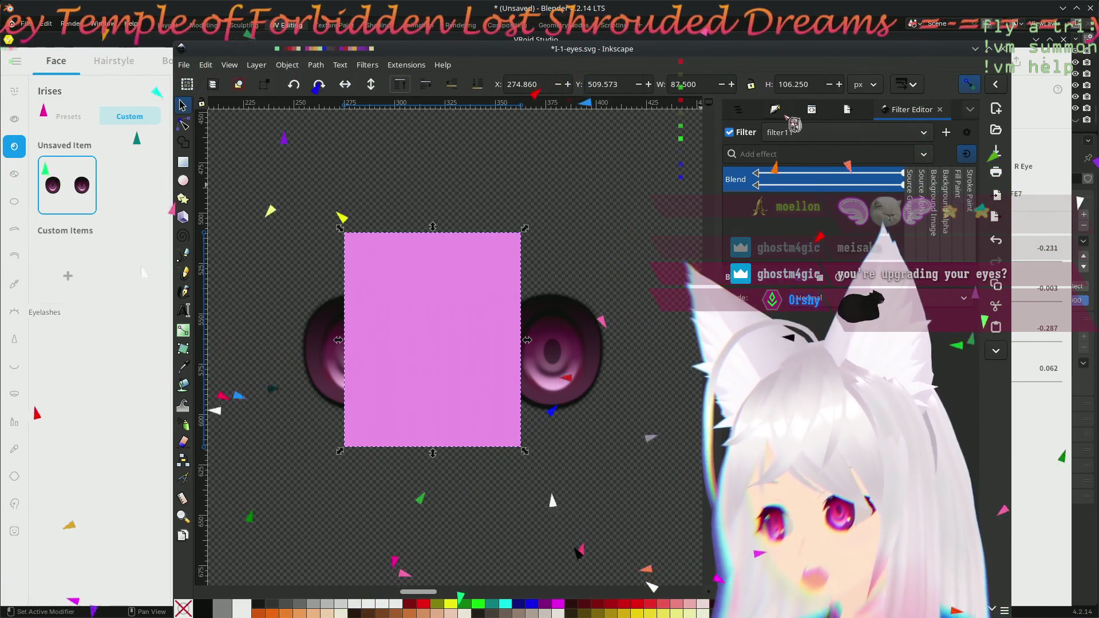
- Lower the pink rectangle's opacity to about 54.3 in Fill and Stroke
key("ctrl+shift+f")
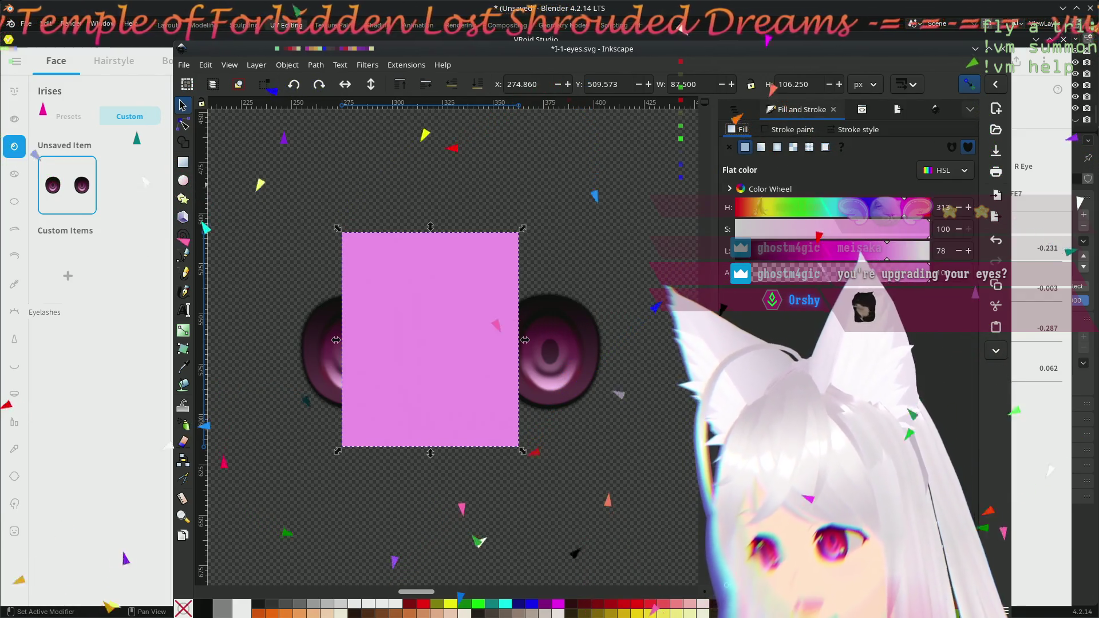
left_click_drag(927, 273, 830, 273)
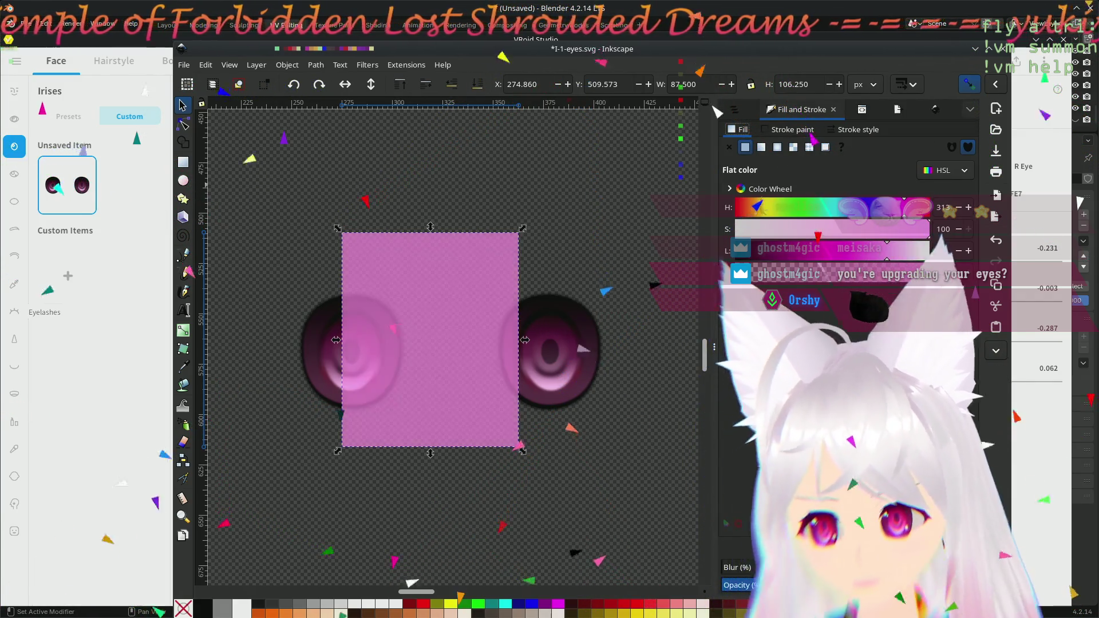
left_click_drag(830, 585, 823, 585)
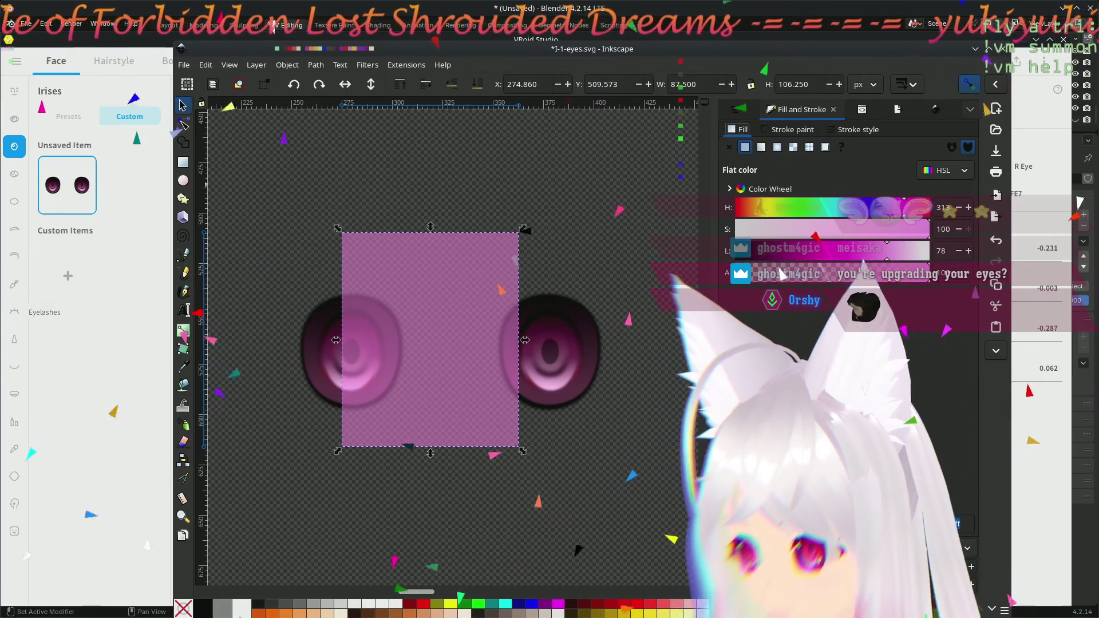
left_click(936, 110)
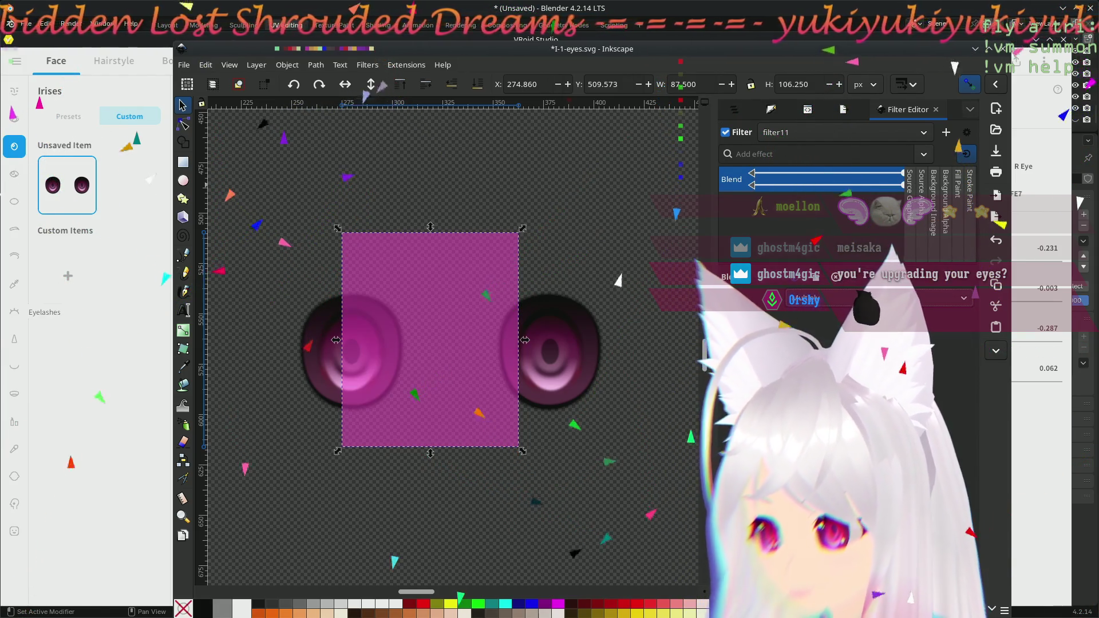
- Try Lighten, Luminosity, Color and Saturation, then set the Blend mode to Exclusion
left_click(875, 298)
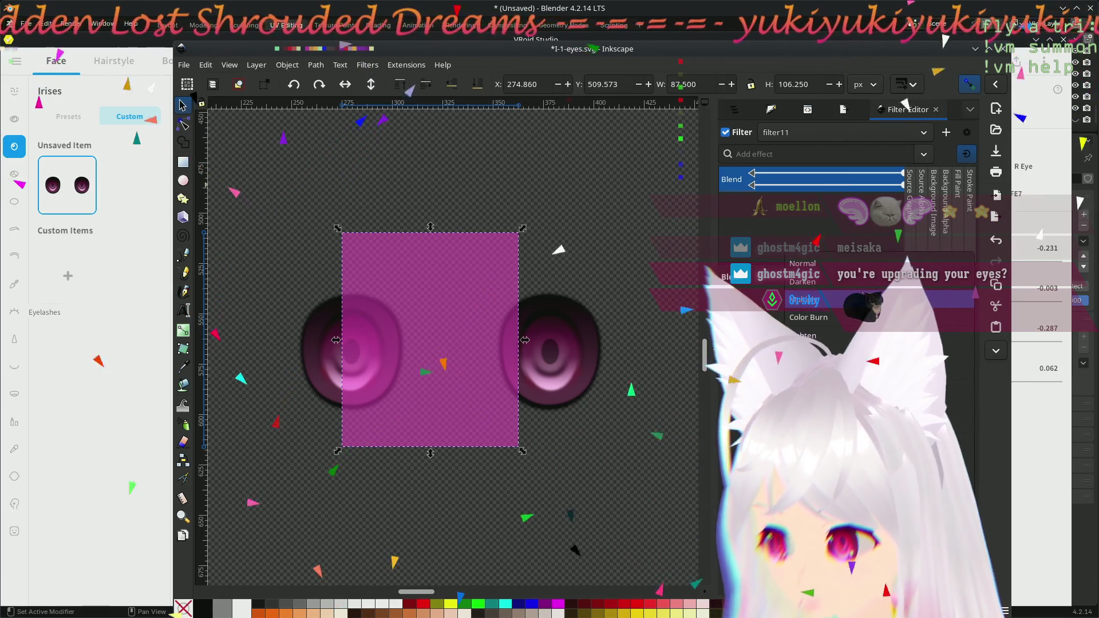
left_click(824, 336)
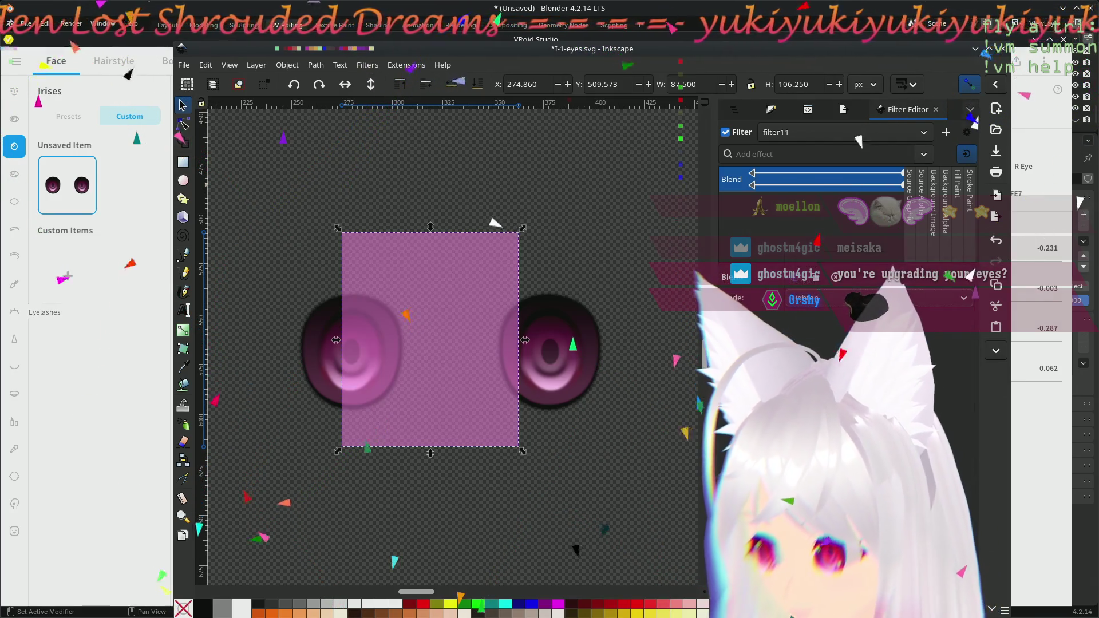
left_click(956, 297)
left_click(810, 424)
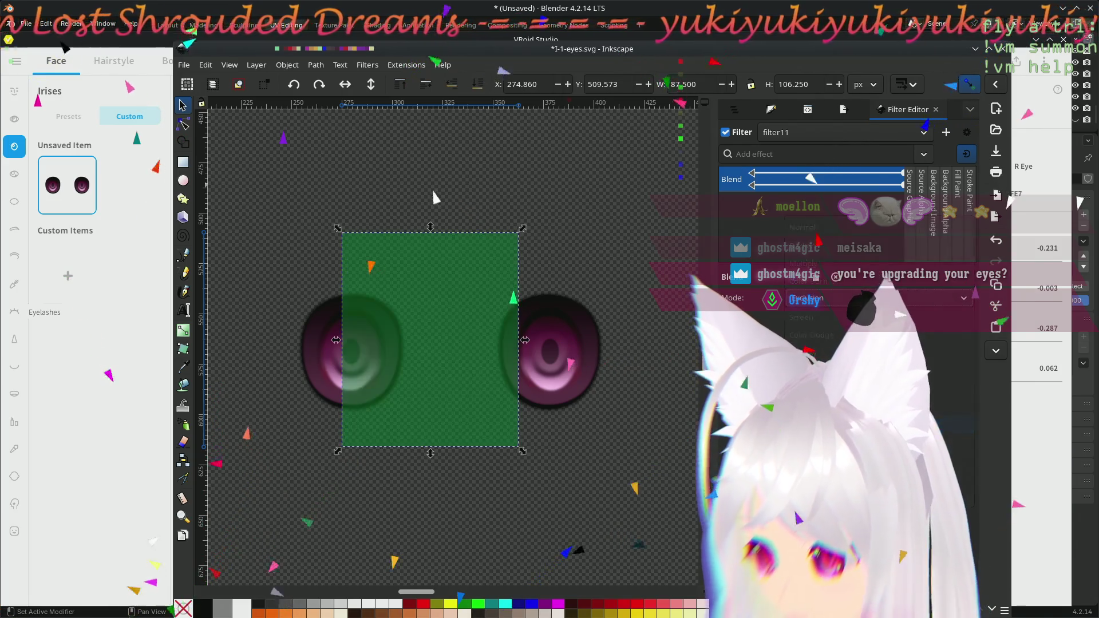
left_click(955, 297)
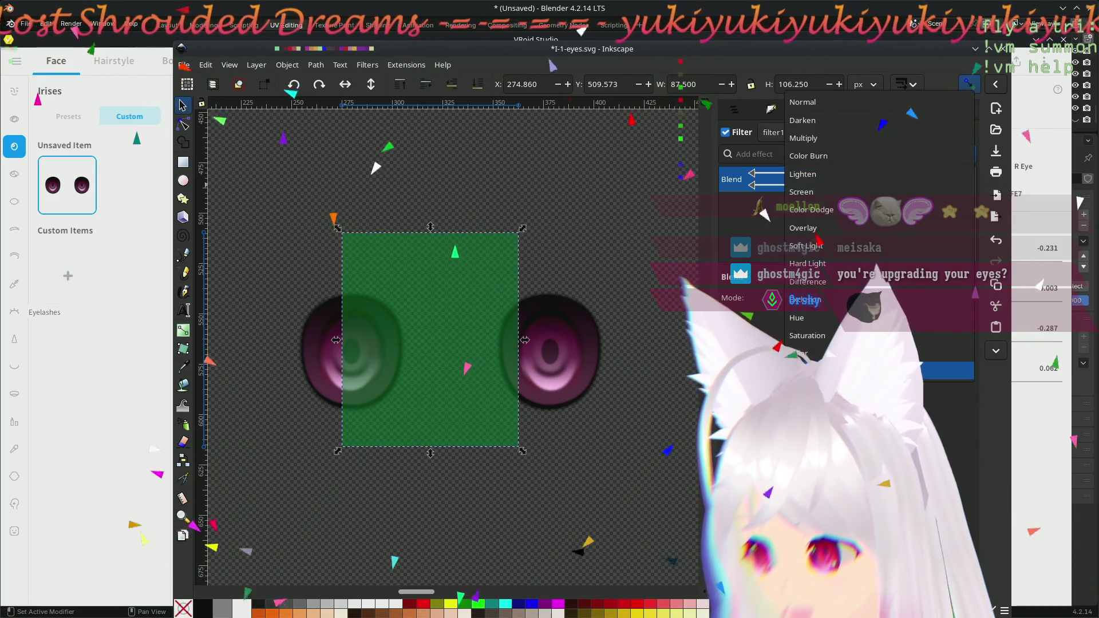
left_click(810, 324)
left_click(956, 297)
left_click(807, 281)
left_click(955, 298)
left_click(861, 282)
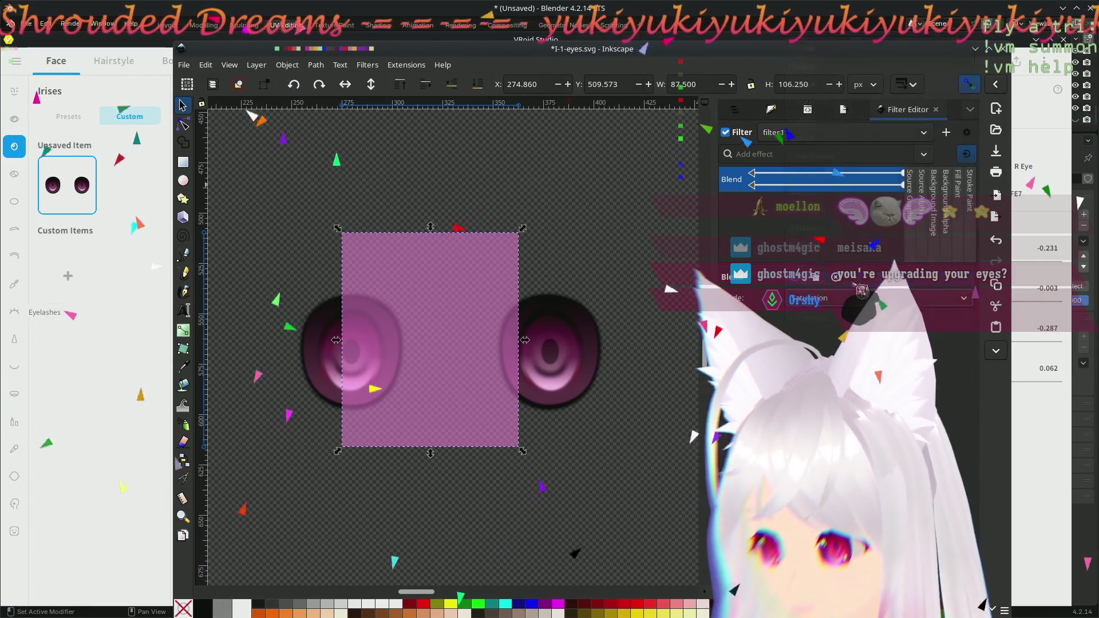
left_click(955, 298)
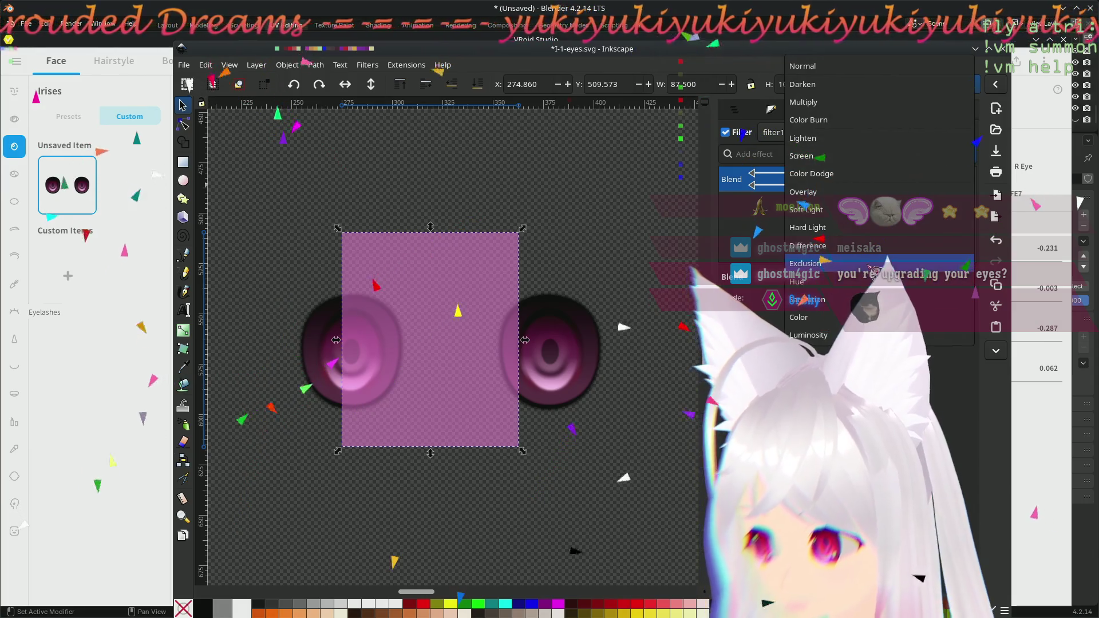
left_click(813, 264)
- Rewire the Blend input and centre the rectangle between the two eyes
left_click_drag(448, 389, 458, 387)
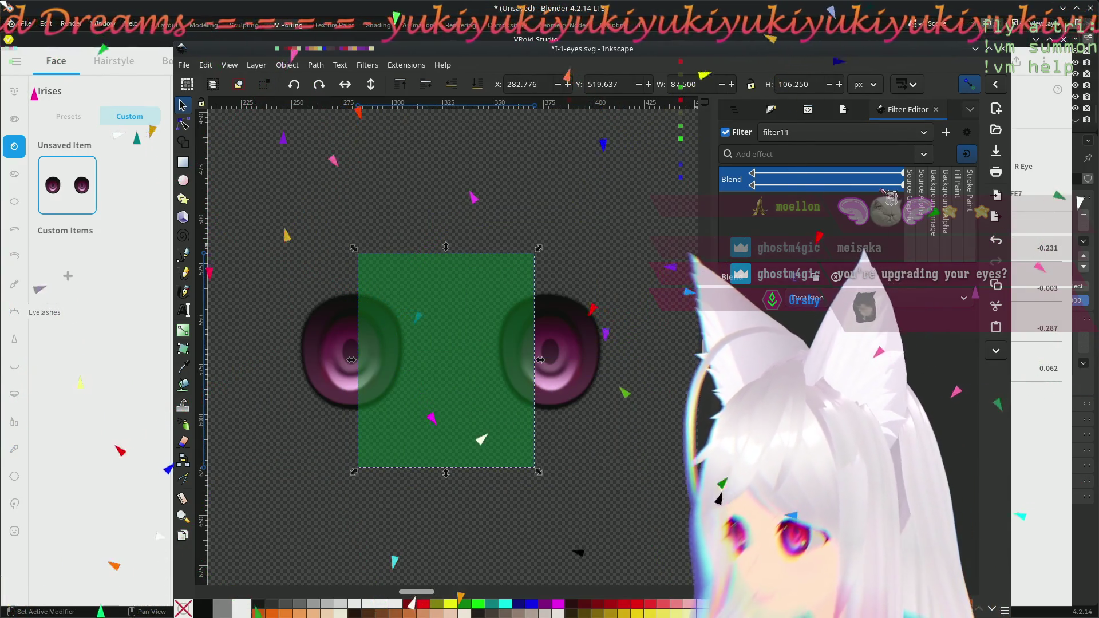
left_click_drag(807, 229, 763, 194)
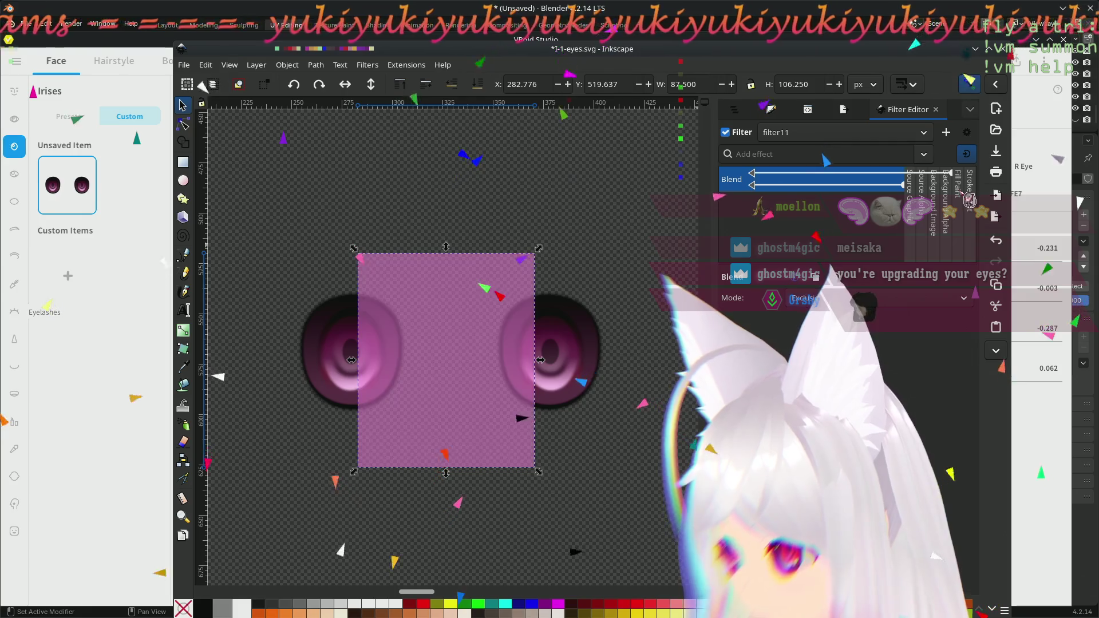
mouse_move(478, 354)
left_mouse_down()
mouse_move(455, 344)
mouse_move(475, 349)
left_mouse_up()
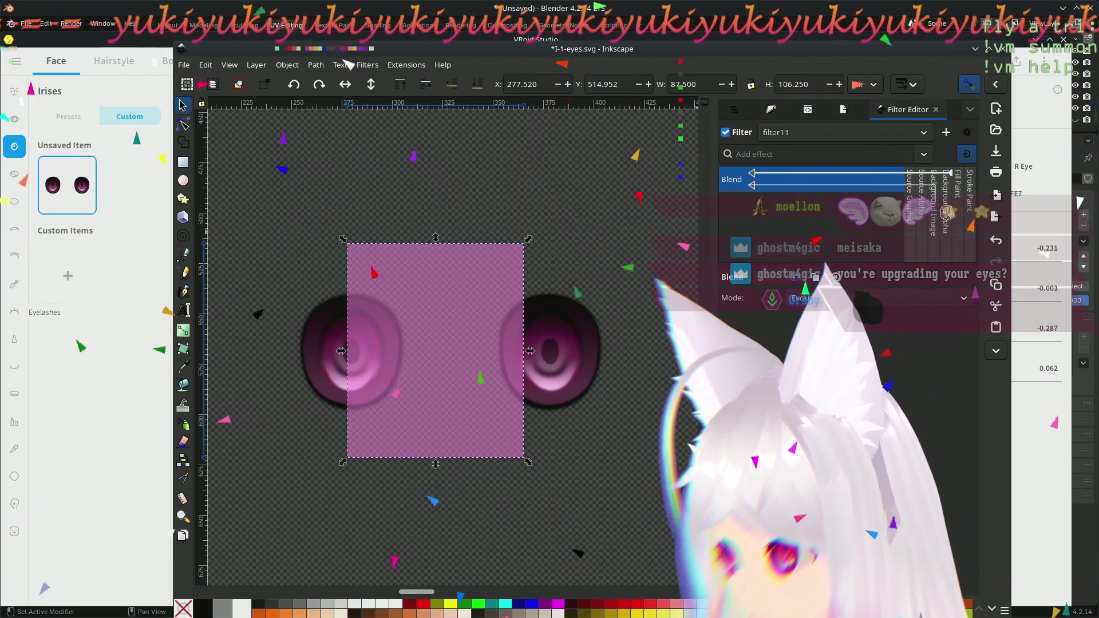
mouse_move(438, 307)
left_mouse_down()
mouse_move(488, 297)
mouse_move(457, 299)
left_mouse_up()
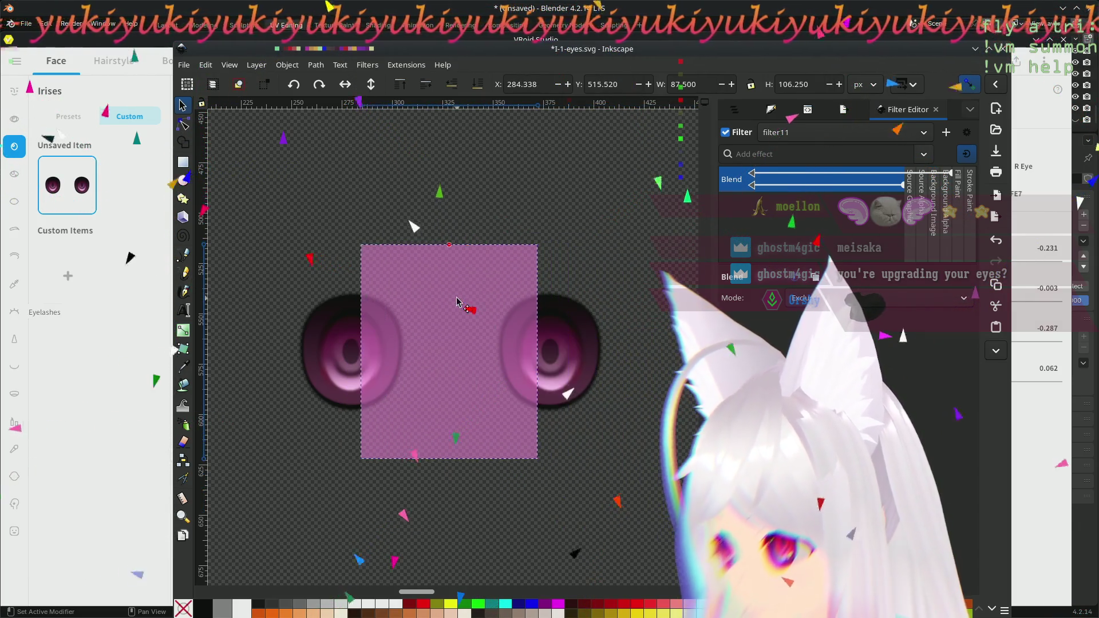
left_click(967, 133)
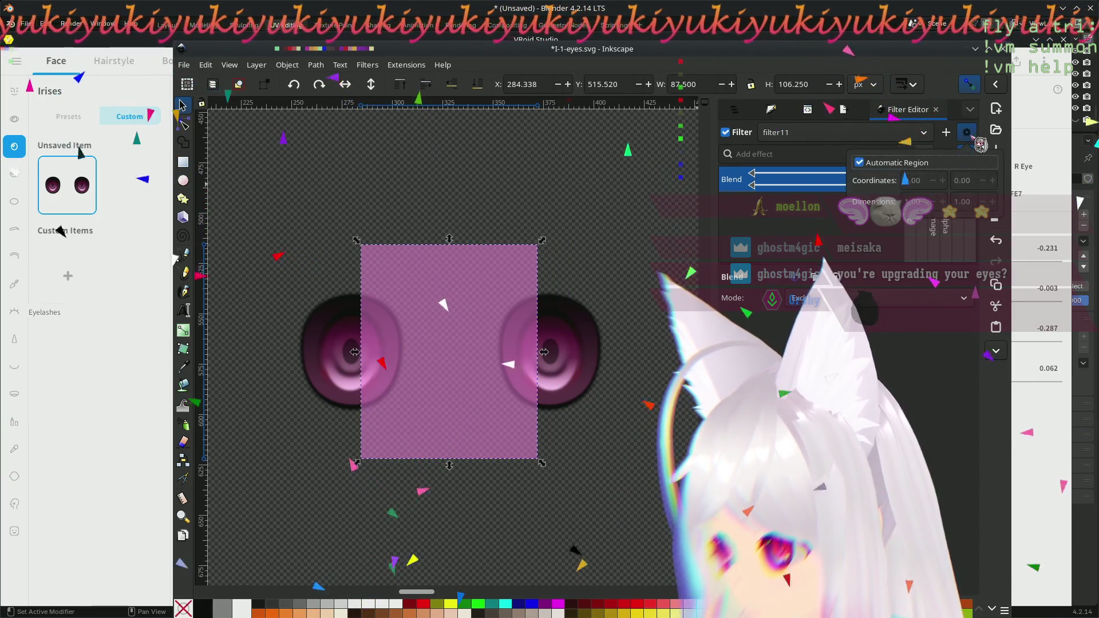
- Add a Composite effect with operator Over to filter11 after the Exclusion Blend
left_click(966, 132)
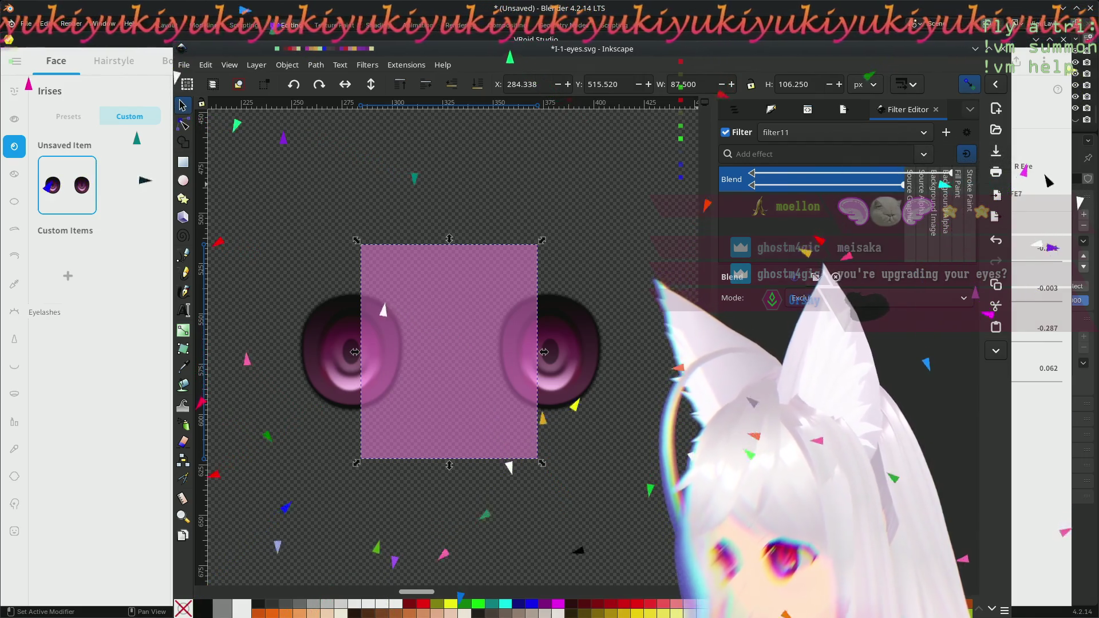
left_click(924, 155)
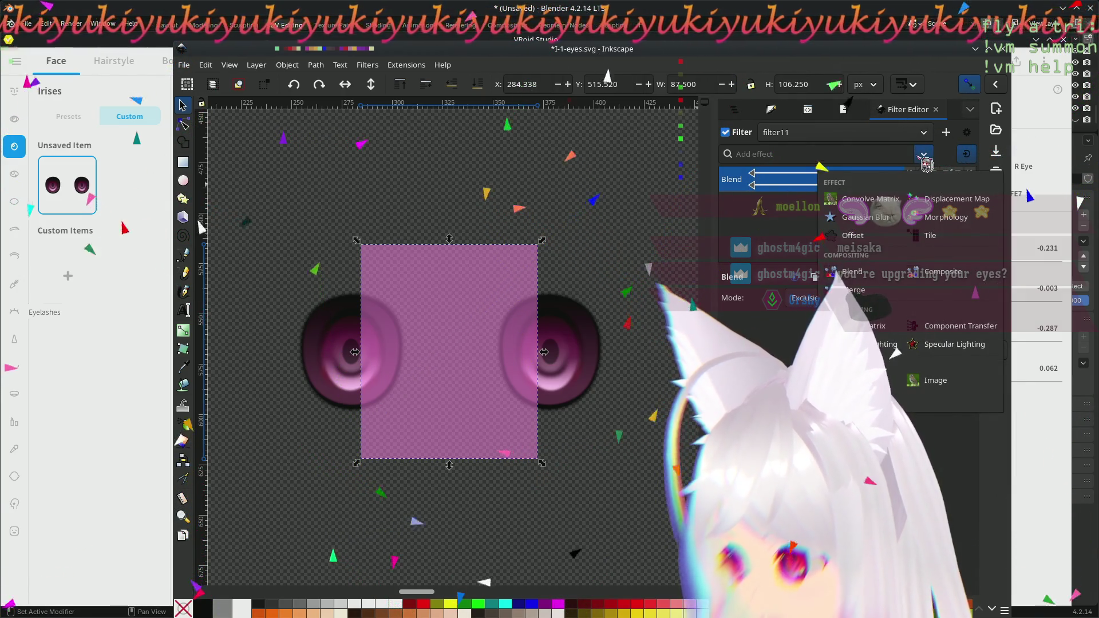
left_click(939, 272)
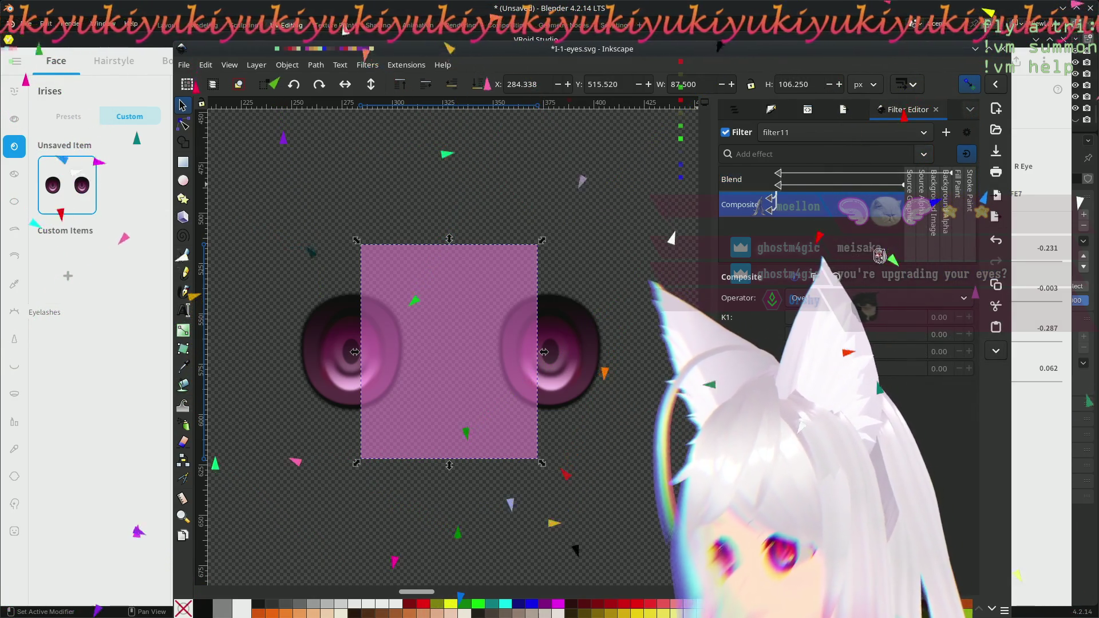
left_click(861, 298)
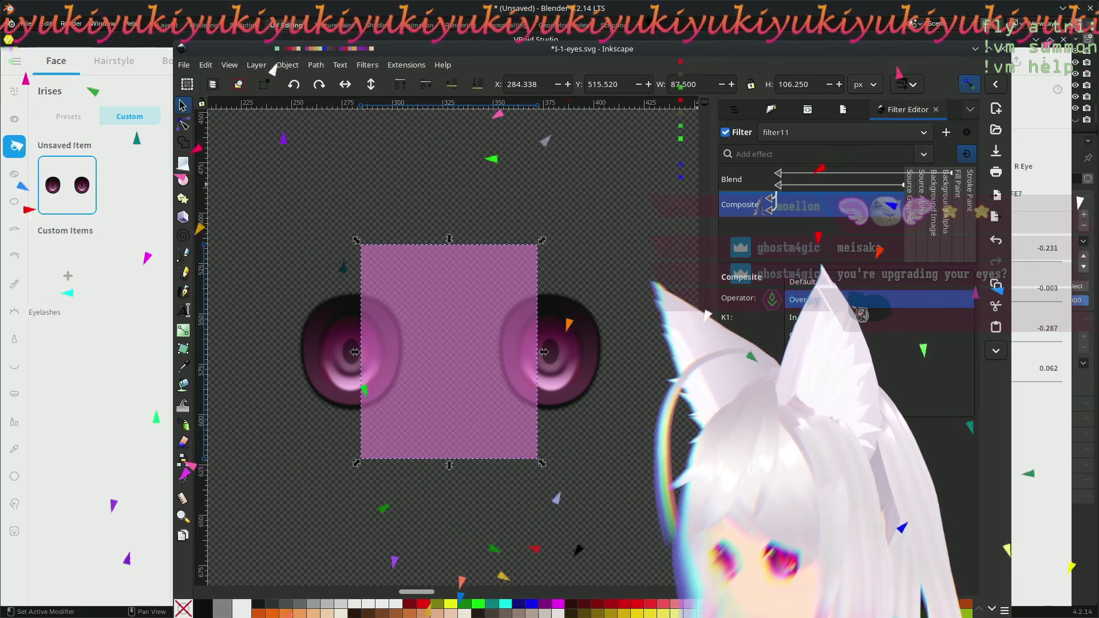
left_click(858, 300)
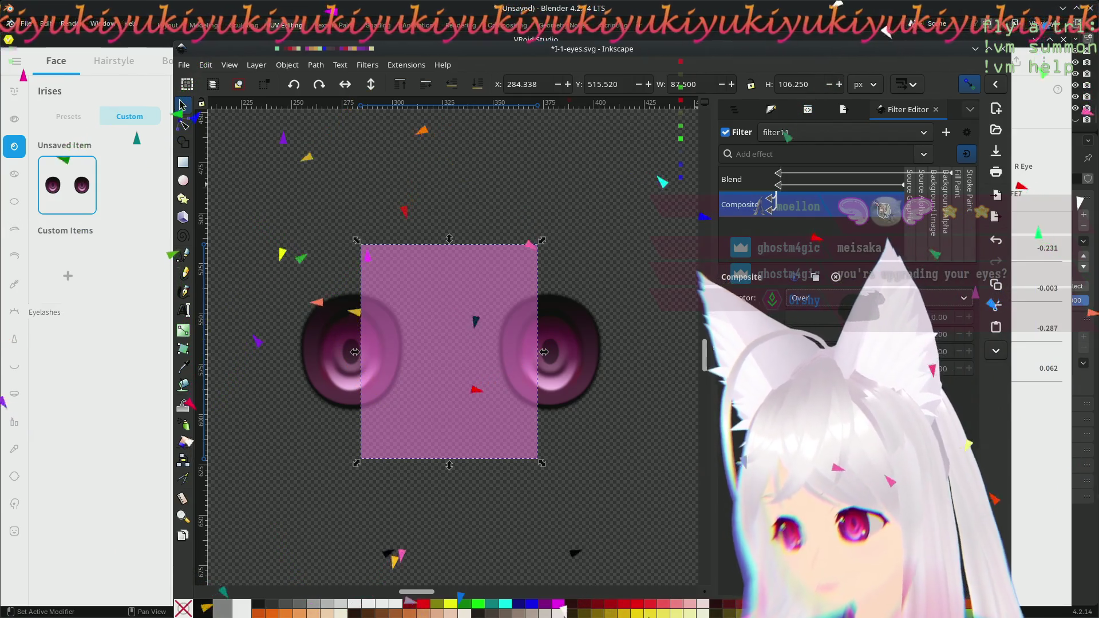
left_click(781, 181)
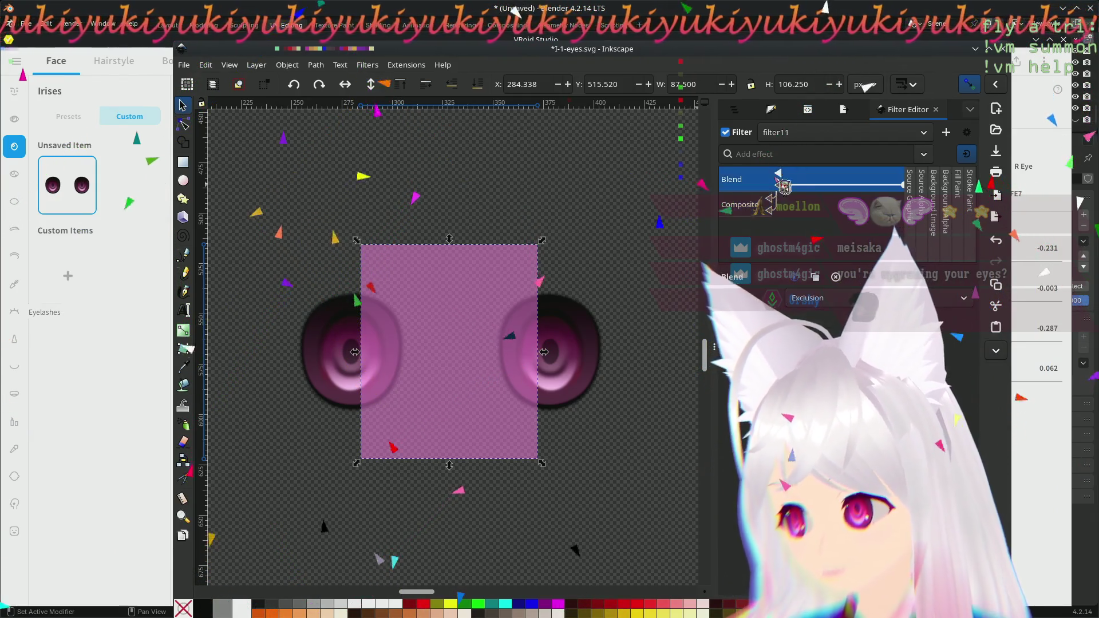
- Connect the Blend input to Source Graphic and place the rectangle over the left eye
left_click_drag(878, 180, 881, 180)
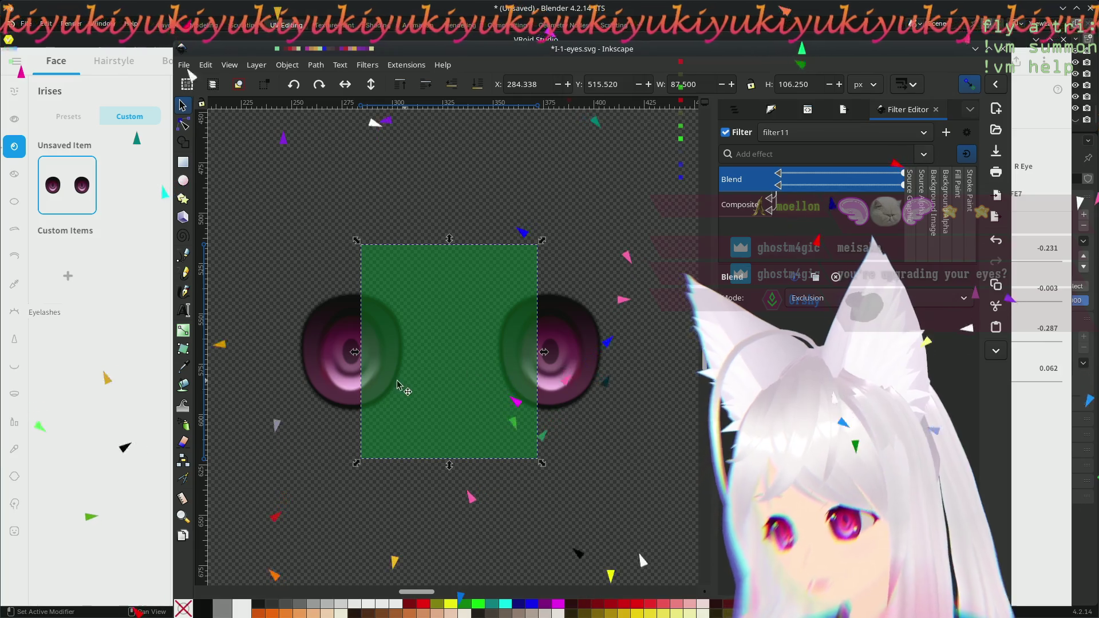
left_click_drag(399, 384, 484, 337)
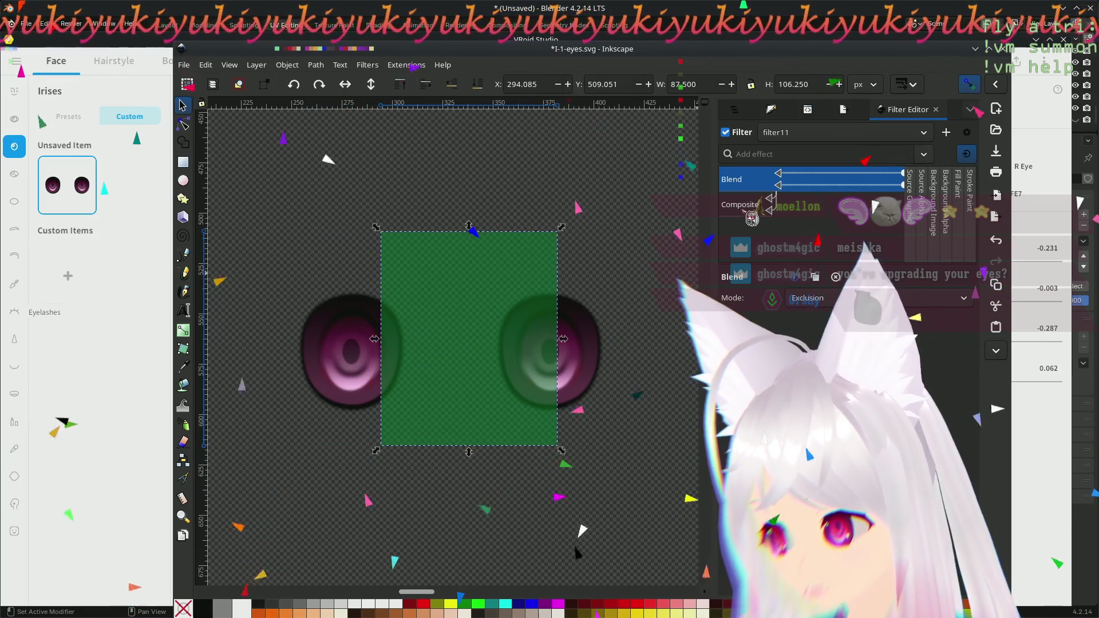
left_click(746, 217)
left_click(749, 182)
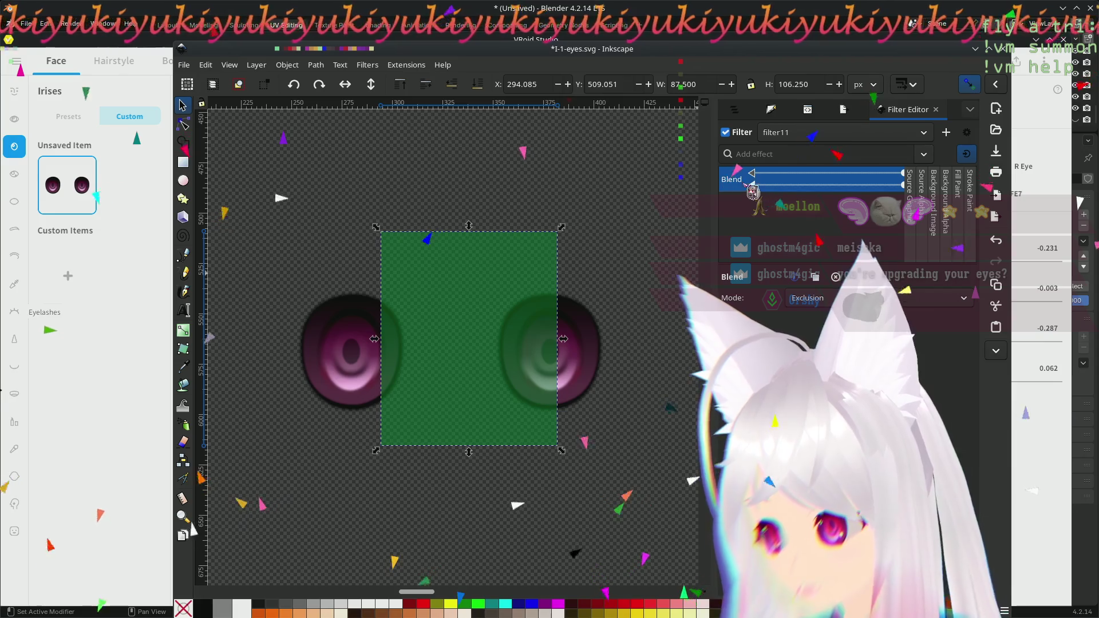
mouse_move(537, 304)
left_mouse_down()
mouse_move(399, 307)
mouse_move(409, 306)
left_mouse_up()
- Try Overlay and Multiply blend modes while moving the rectangle between the eyes, ending over the left eye
left_click(876, 297)
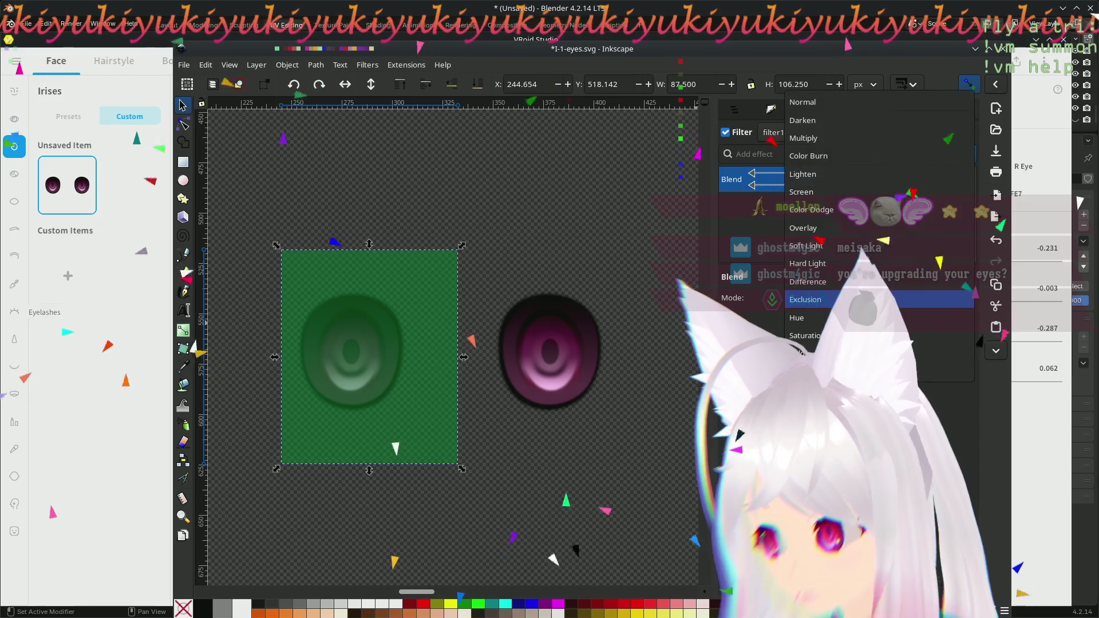
left_click(842, 229)
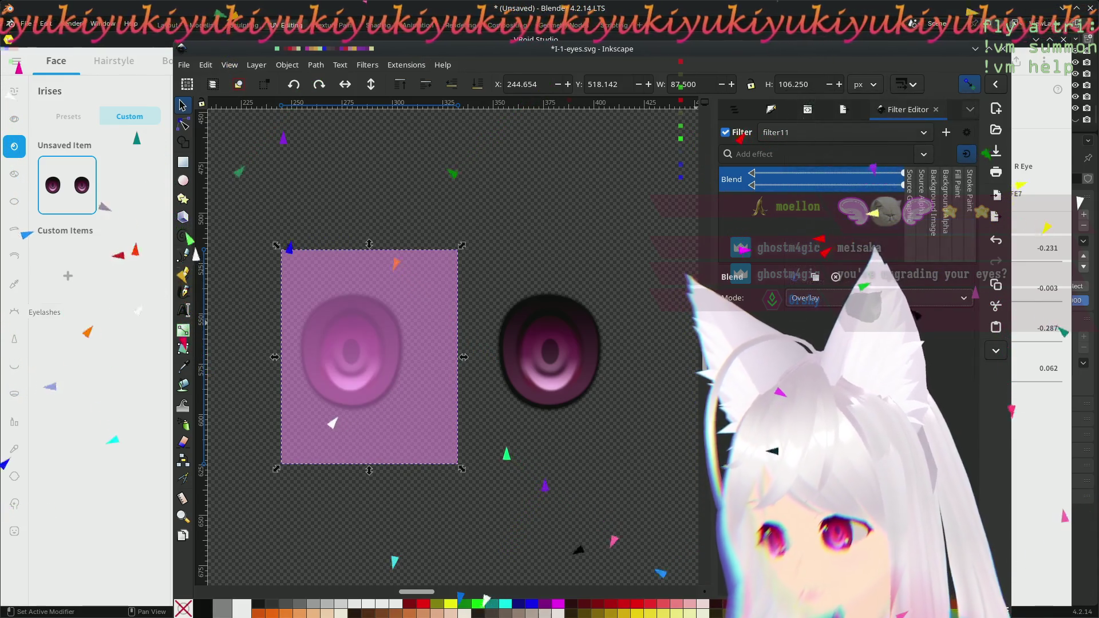
left_click(841, 297)
left_click(848, 211)
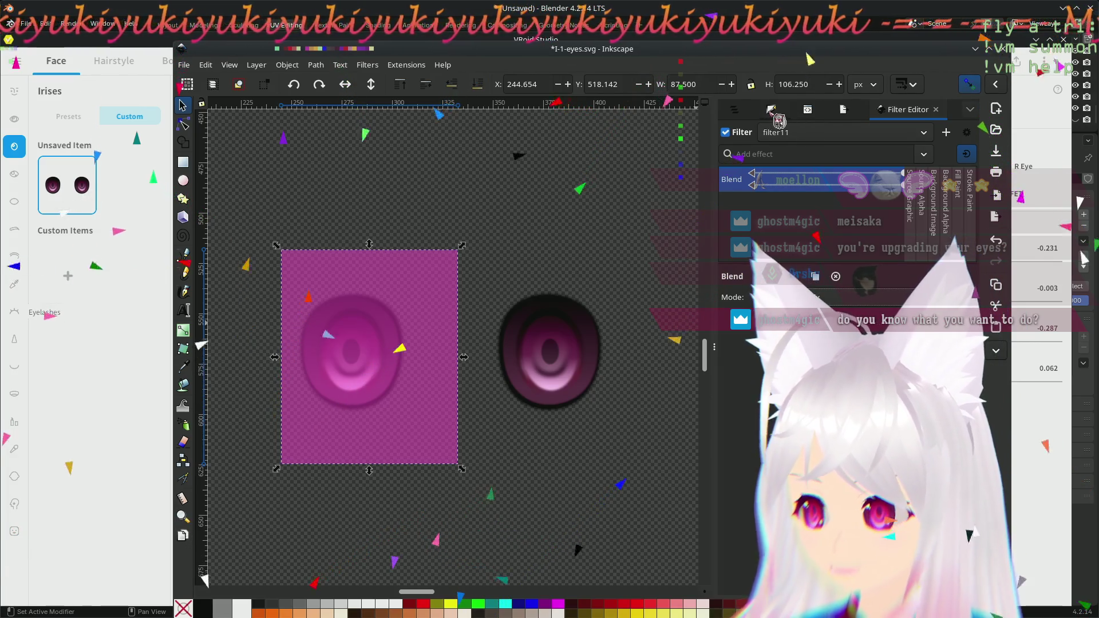
mouse_move(447, 375)
left_mouse_down()
mouse_move(476, 434)
mouse_move(561, 356)
left_mouse_up()
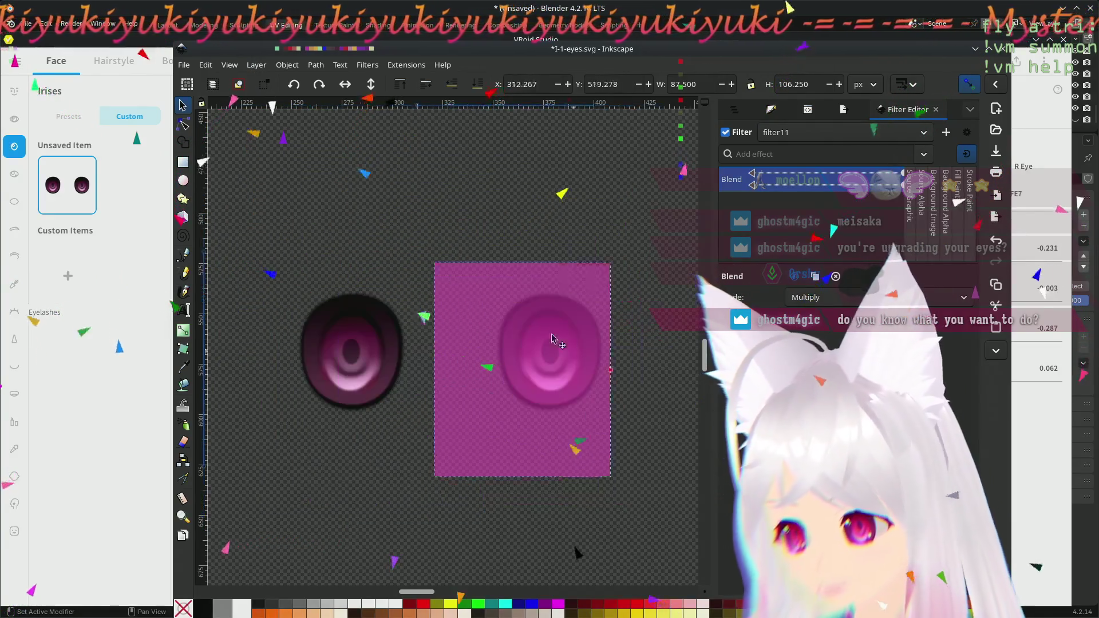
mouse_move(561, 356)
left_mouse_down()
mouse_move(640, 343)
mouse_move(410, 345)
mouse_move(419, 347)
left_mouse_up()
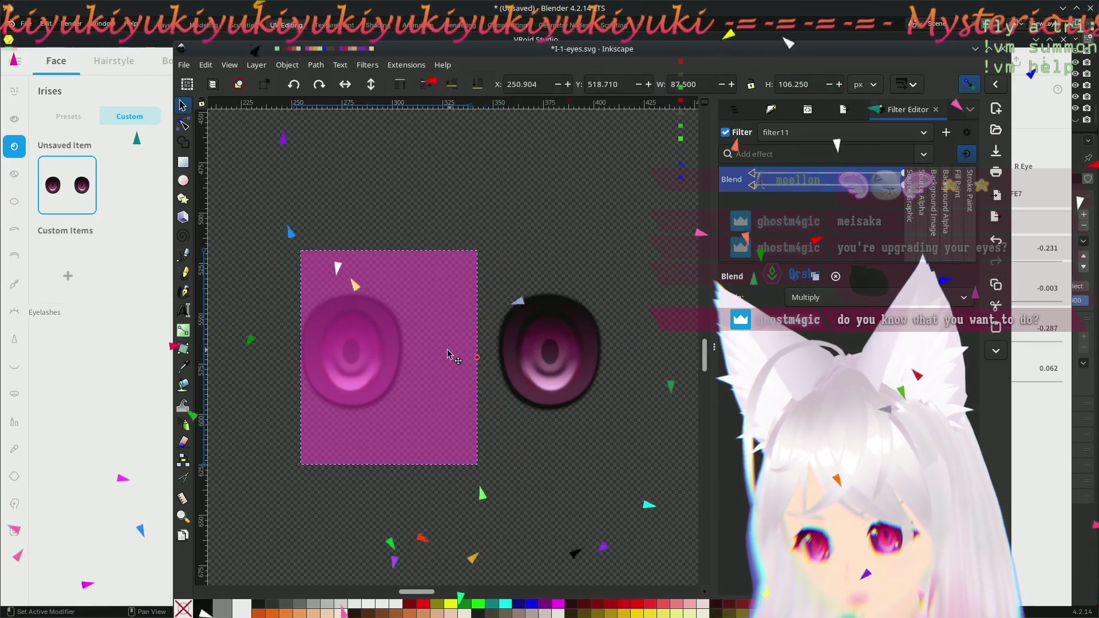
left_click_drag(420, 376, 427, 378)
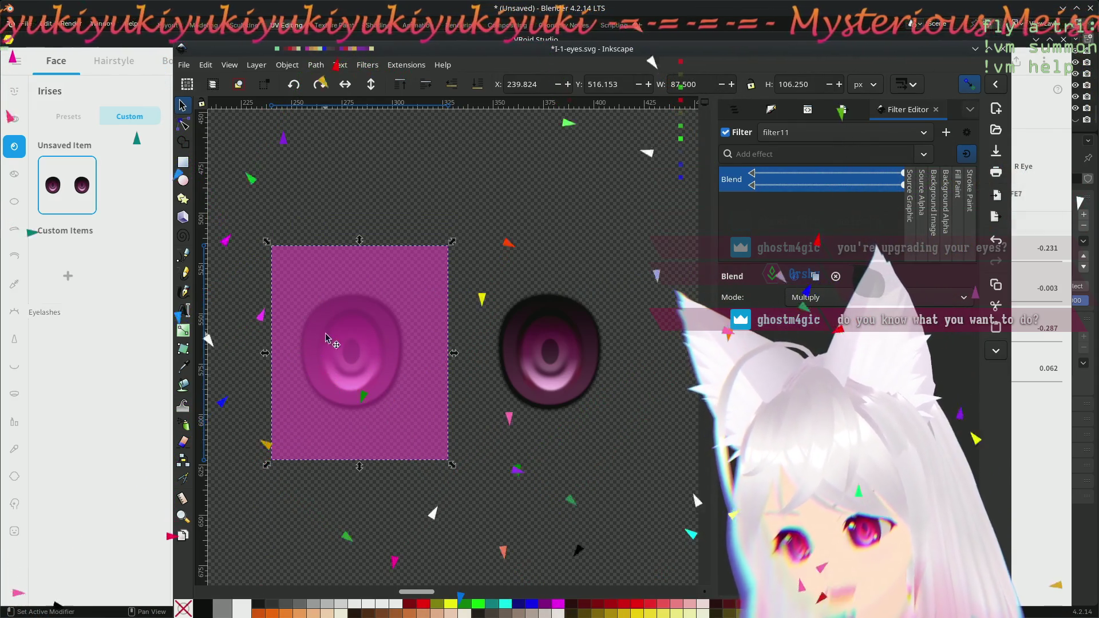
- Set the Blend mode to Color and show the Layers and Objects list
scroll(850, 297, "down", 11)
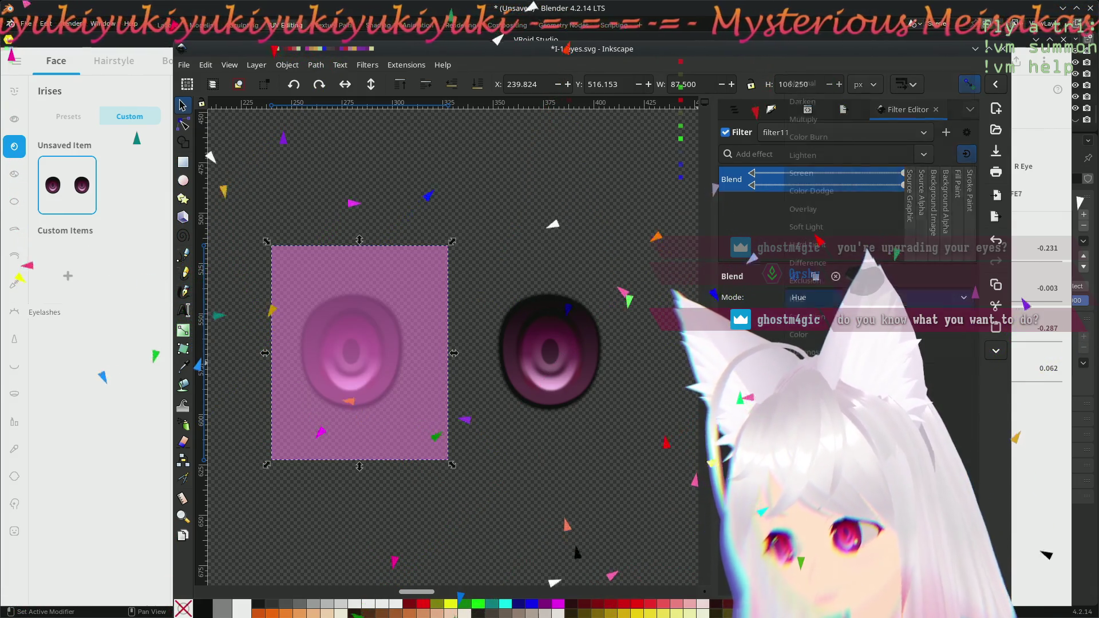
left_click(849, 297)
left_click(830, 334)
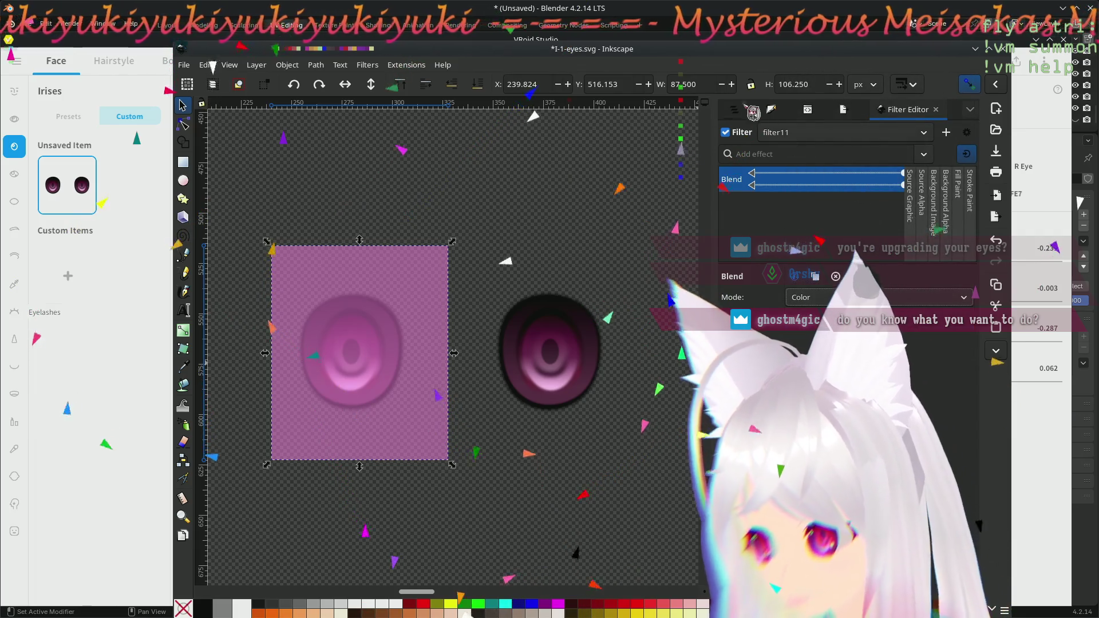
left_click(738, 110)
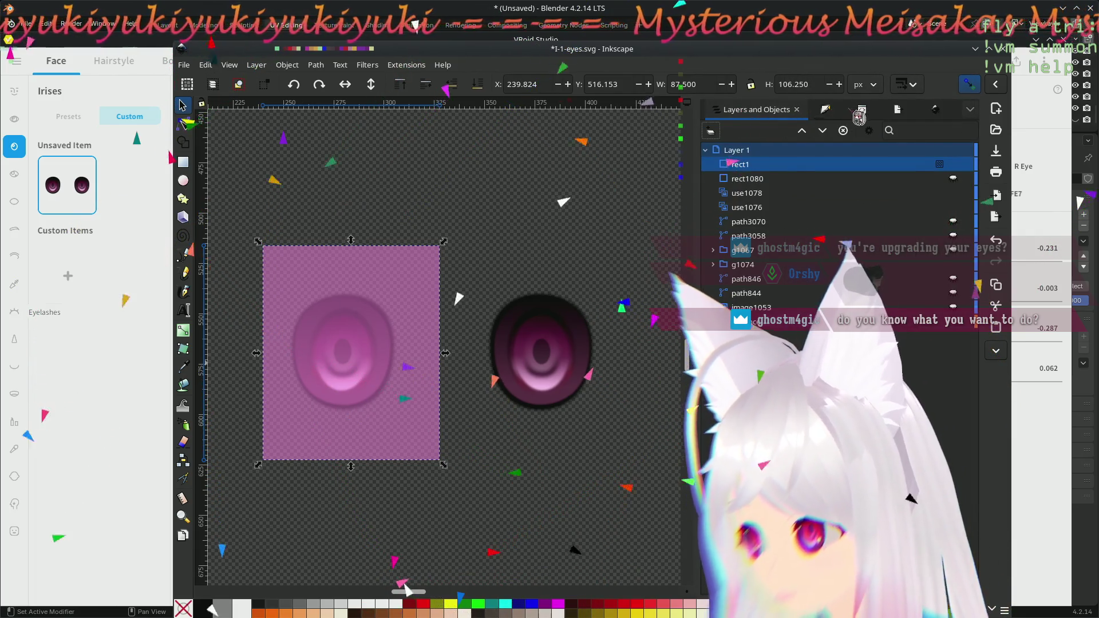
- In Fill and Stroke, lower the pink rectangle's opacity to nothing
left_click(861, 110)
left_click(753, 110)
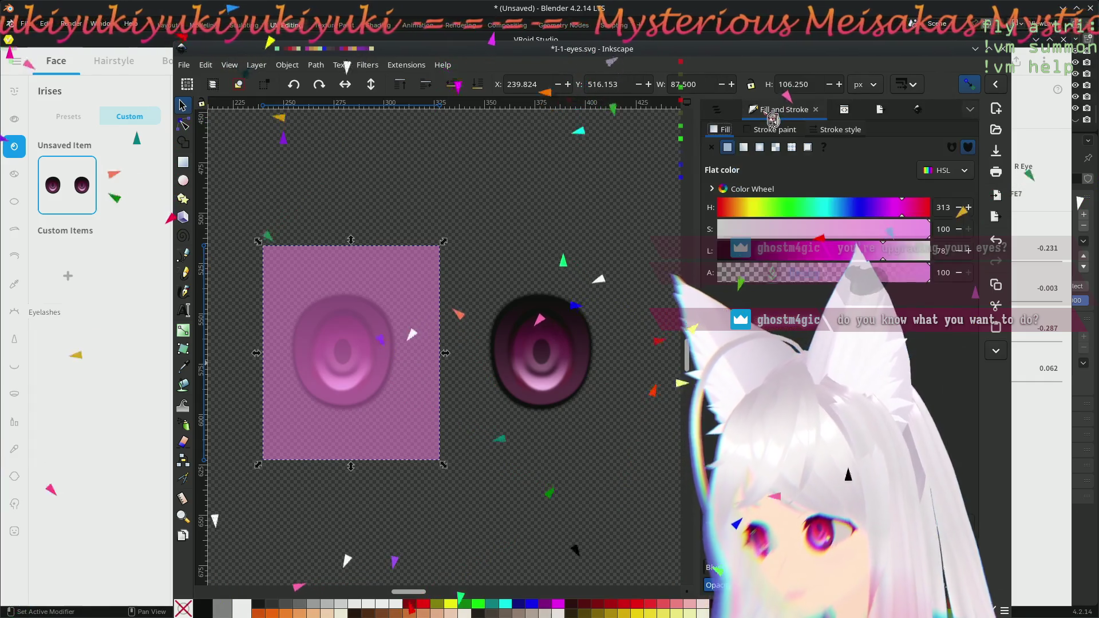
mouse_move(801, 585)
left_mouse_down()
mouse_move(705, 585)
mouse_move(755, 579)
left_mouse_up()
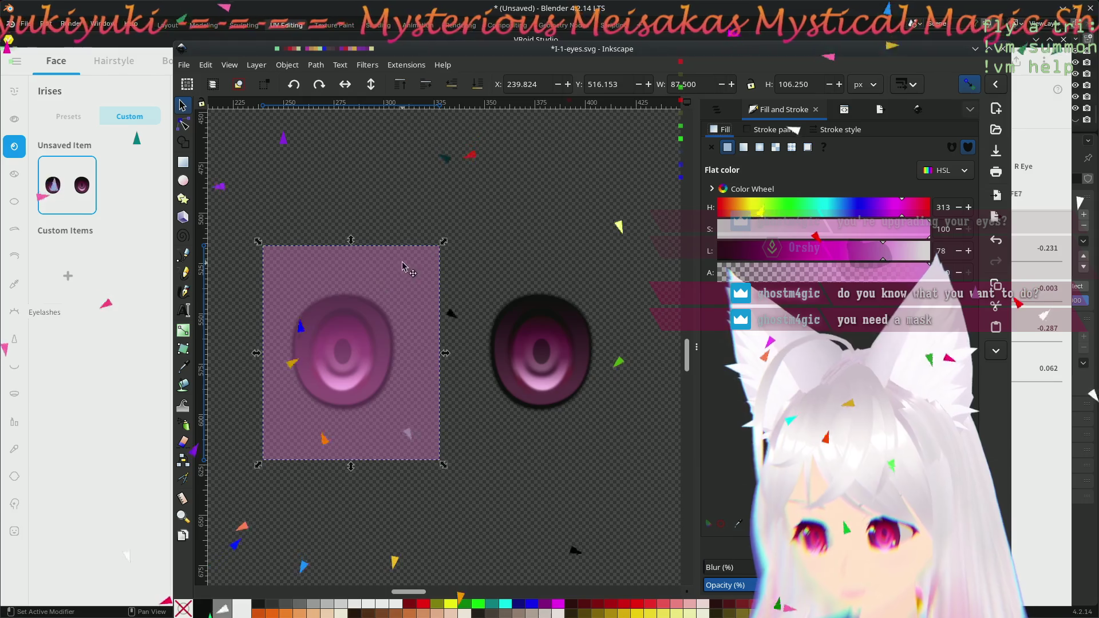
- Move the pink rectangle over the left eye's lower half and select both with the eye
left_click_drag(402, 266, 476, 460)
left_click_drag(254, 248, 461, 458)
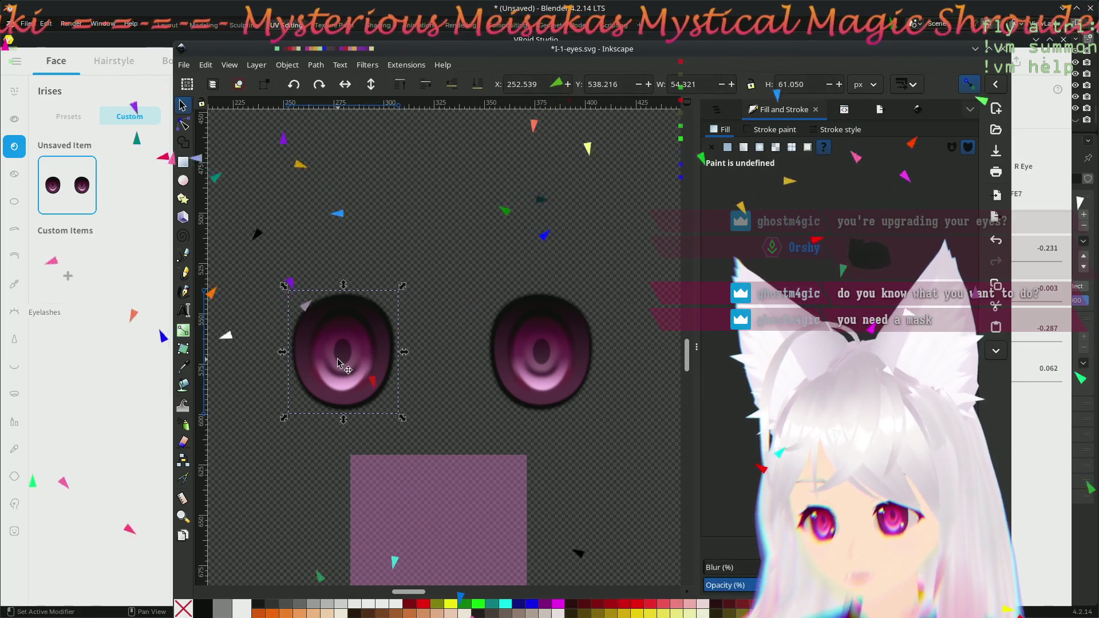
left_click_drag(457, 507, 375, 487)
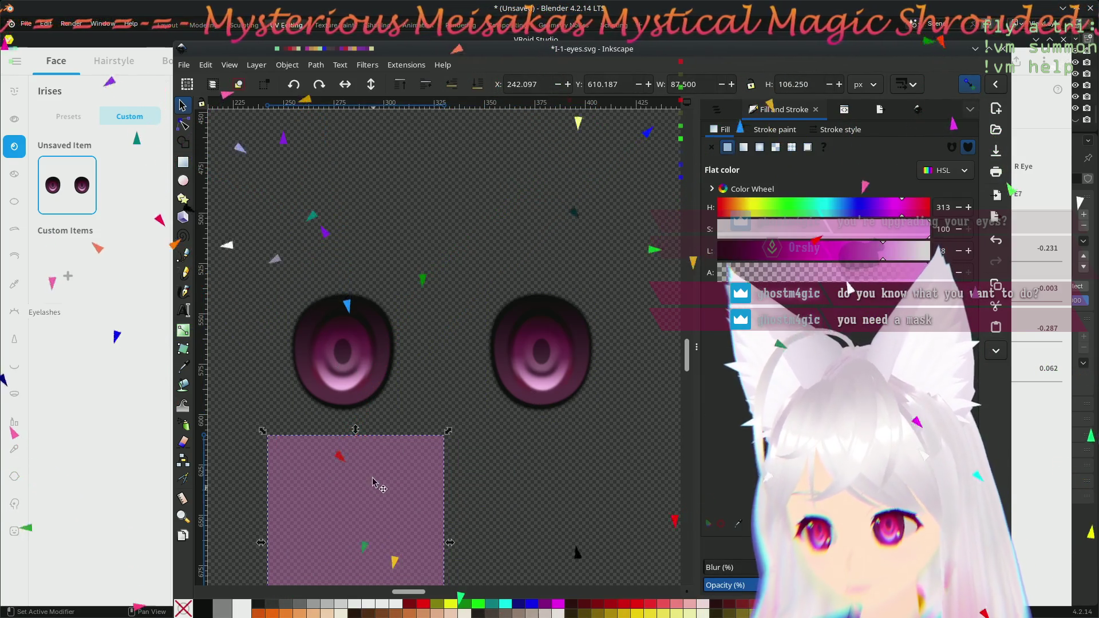
left_click(347, 337)
left_click(391, 495)
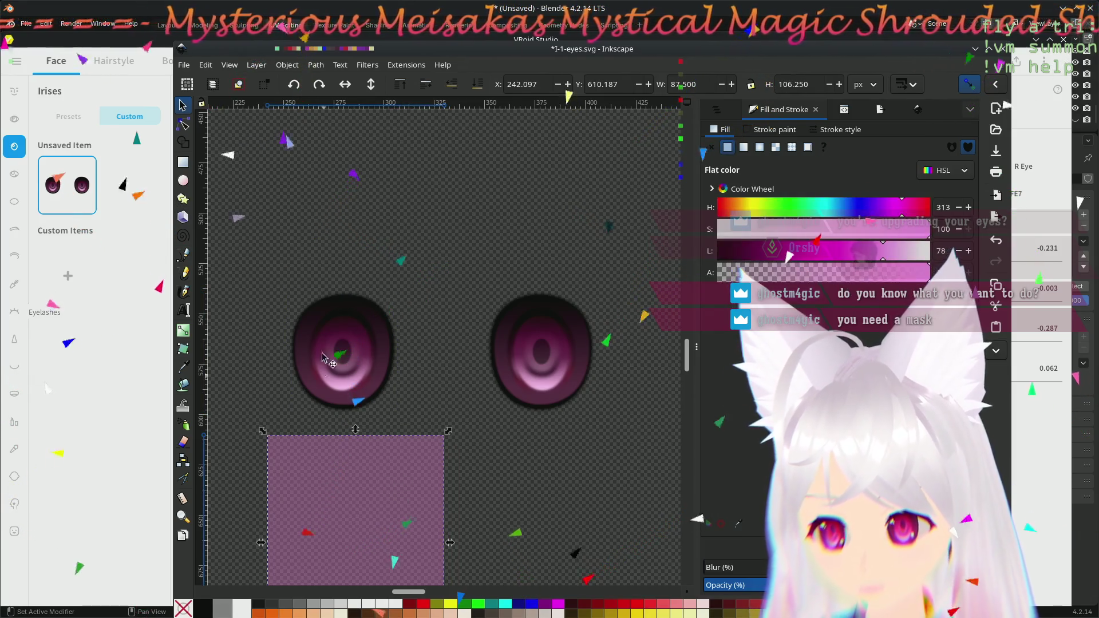
left_click_drag(350, 470, 324, 404)
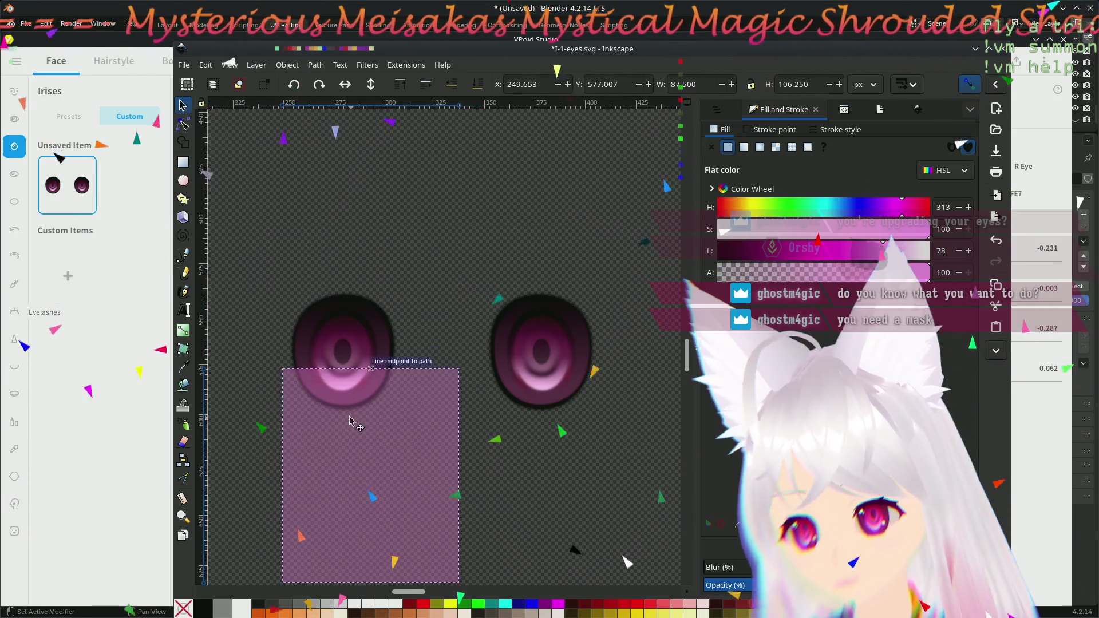
left_click(358, 309, "shift")
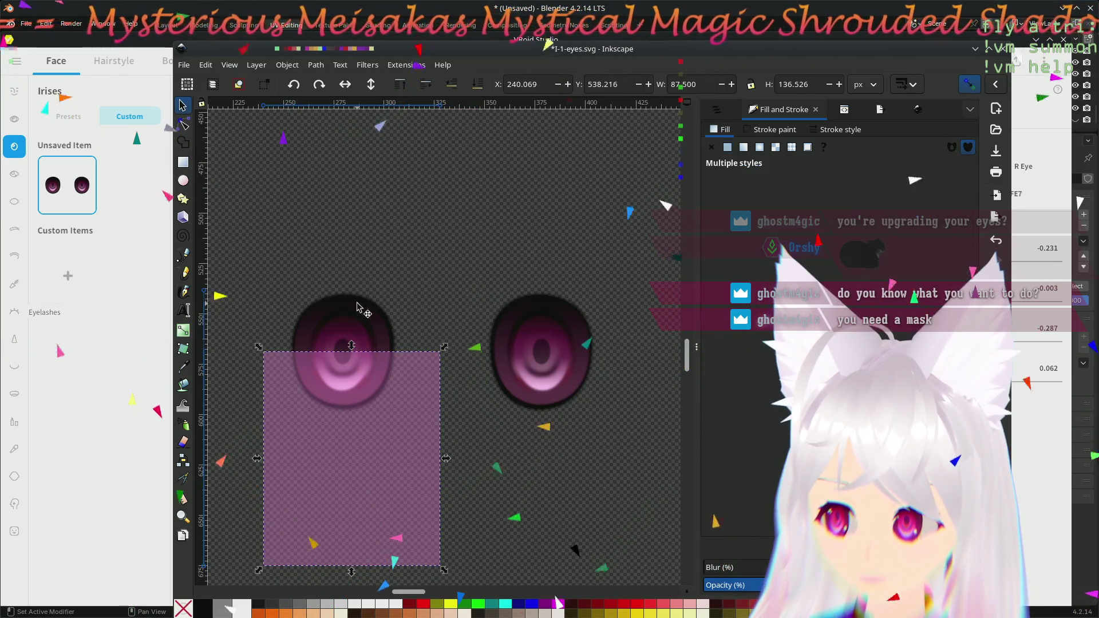
right_click(362, 328)
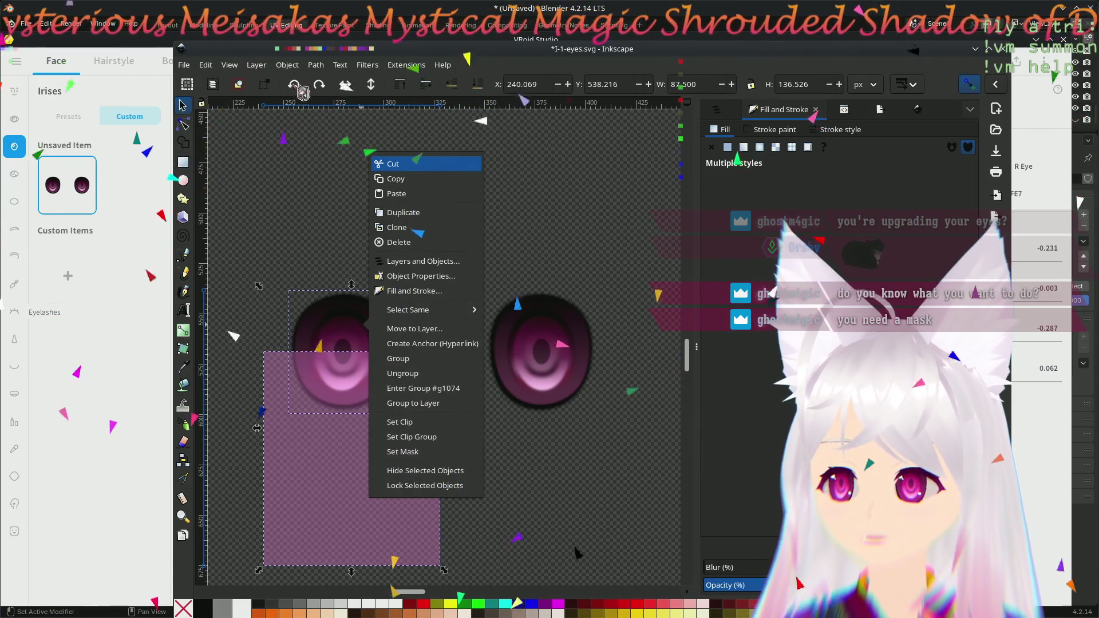
- Mask the left eye with the pink rectangle using Object > Mask > Set Mask
left_click(286, 66)
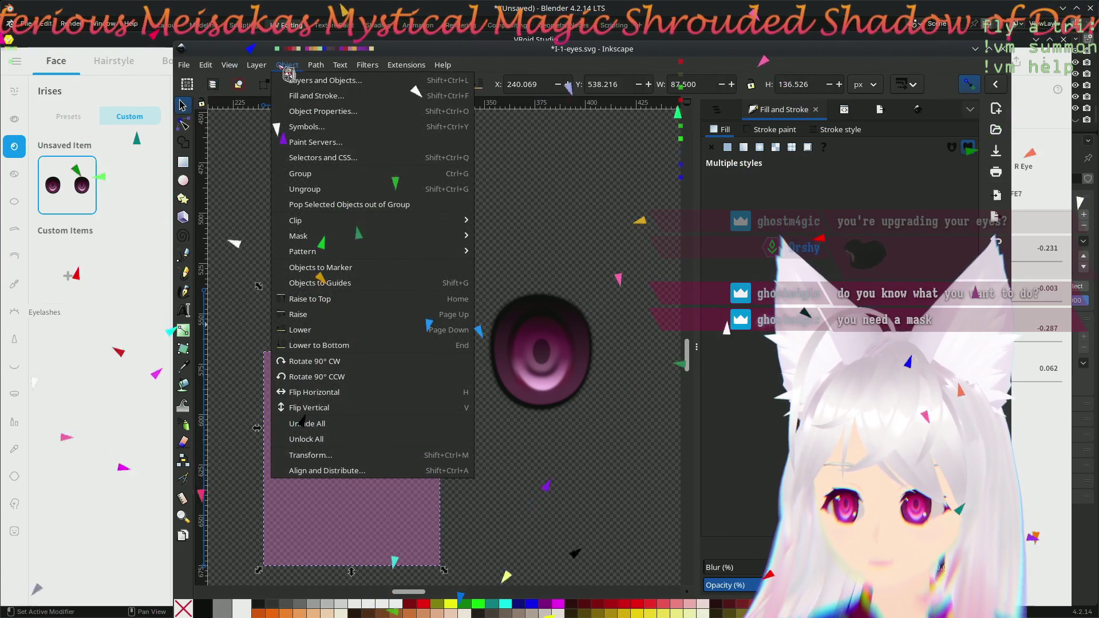
mouse_move(380, 239)
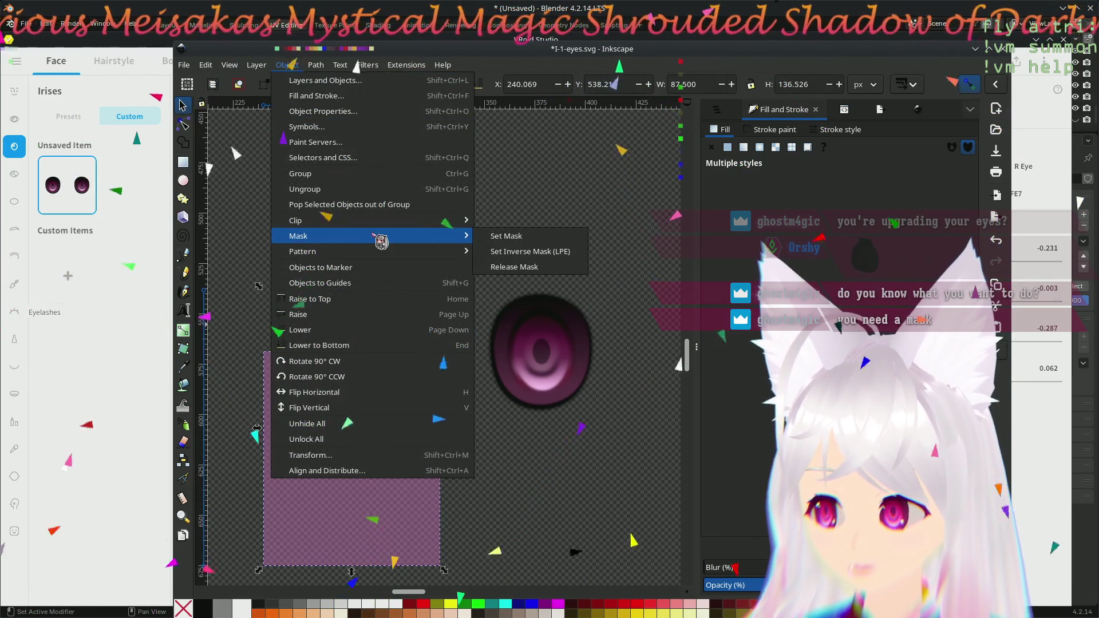
left_click(532, 240)
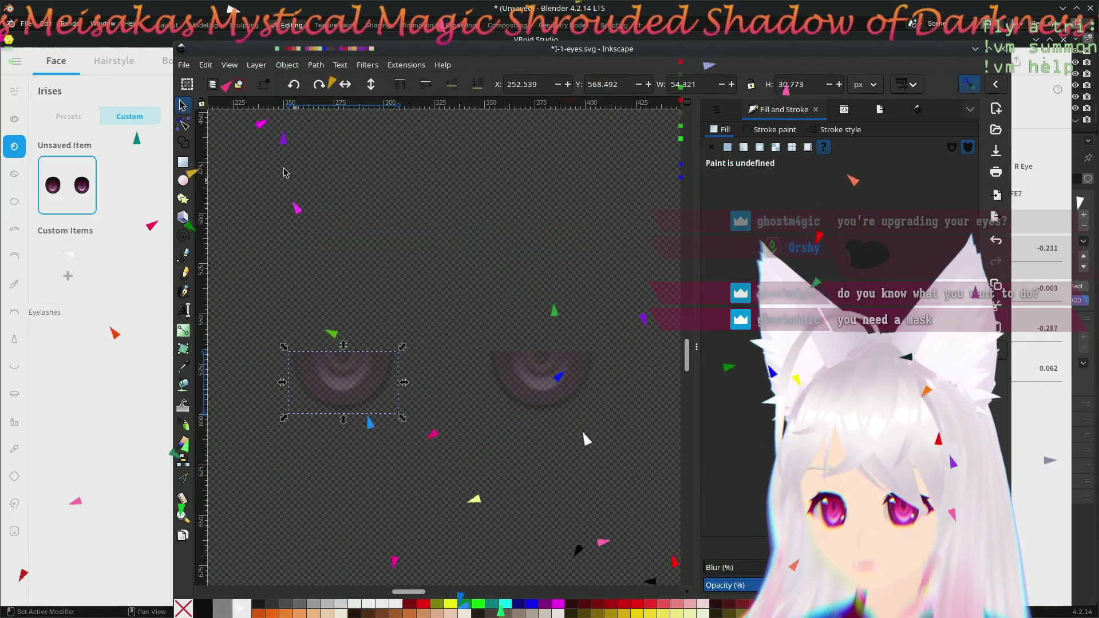
- Reselect the masked left eye and show the Layers and Objects list
left_click(184, 123)
left_click(396, 486)
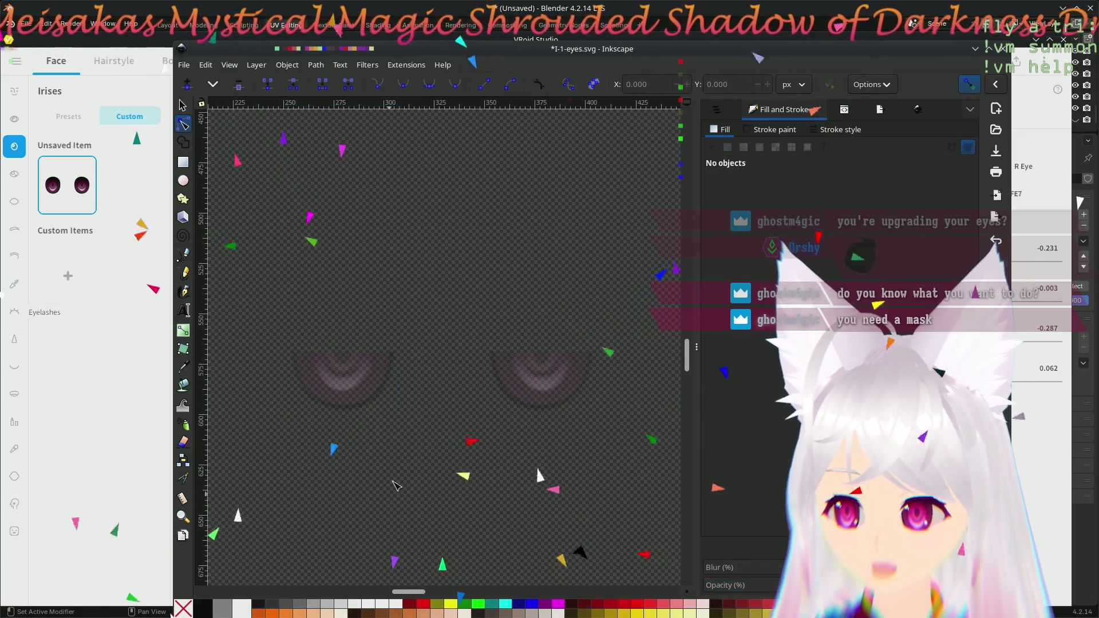
left_click(359, 380)
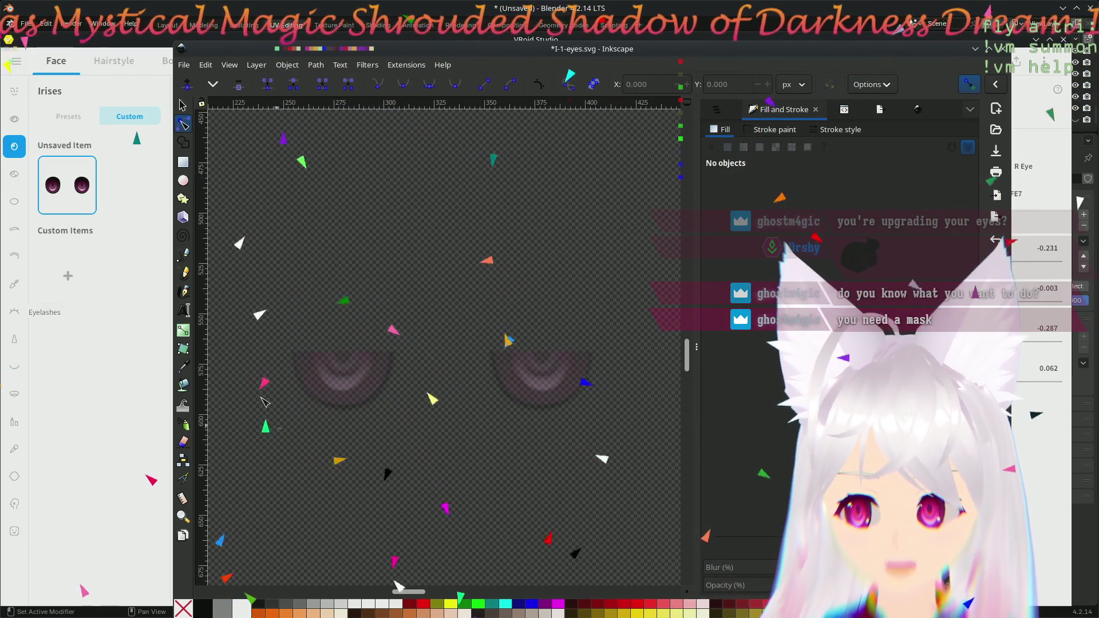
key("s")
key("ctrl+shift+l")
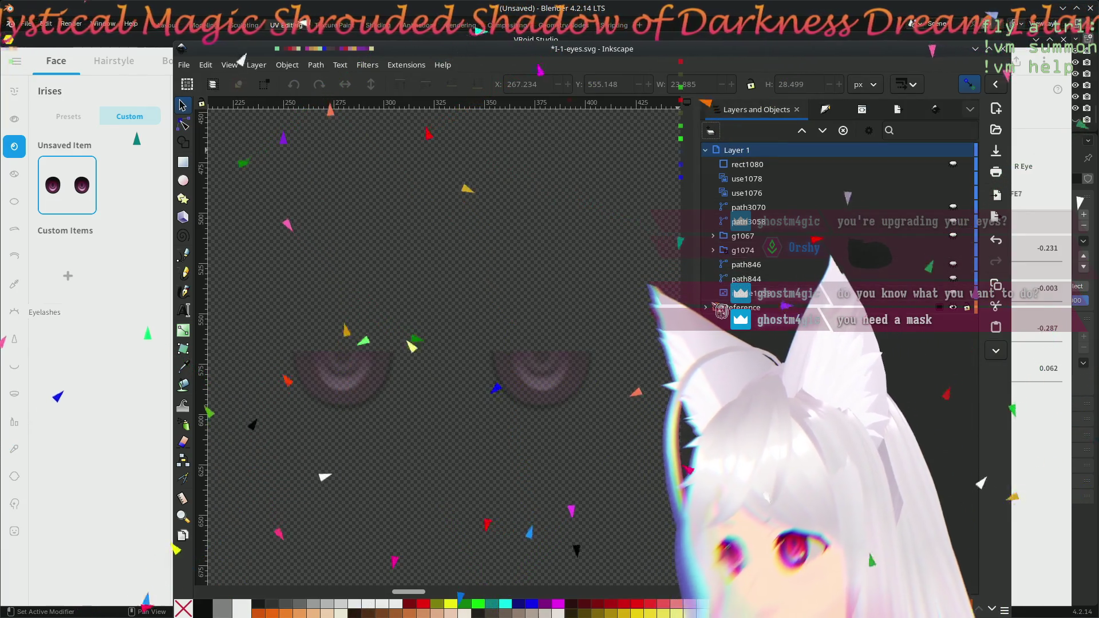
- Browse groups g1067 and g1074, their paths, the clones and rect1080 in the object list
left_click(713, 250)
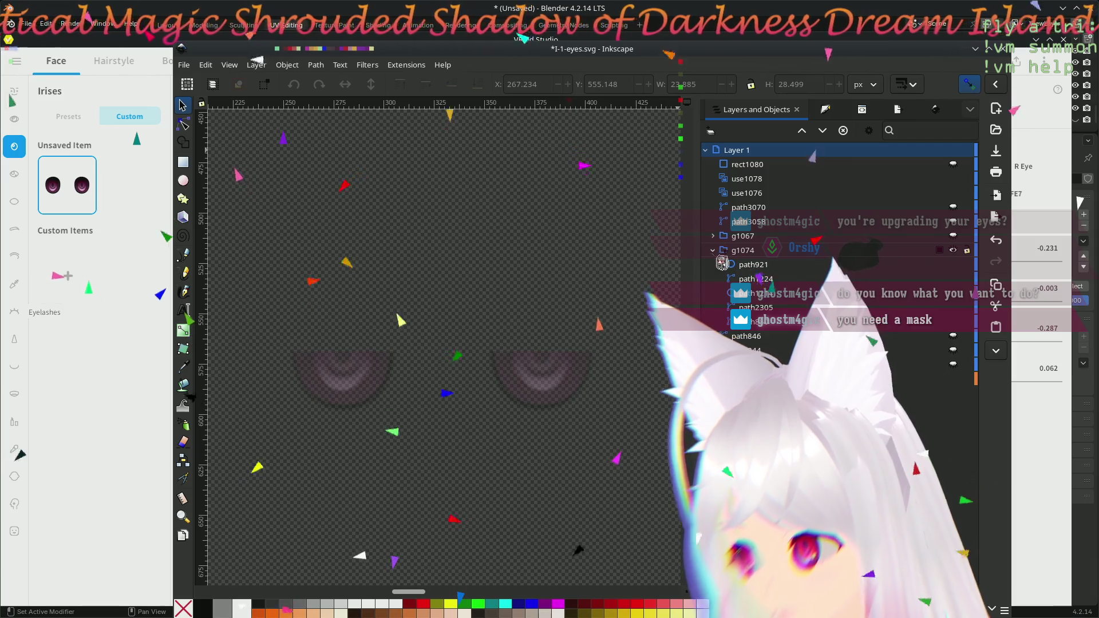
left_click(713, 250)
left_click(742, 236)
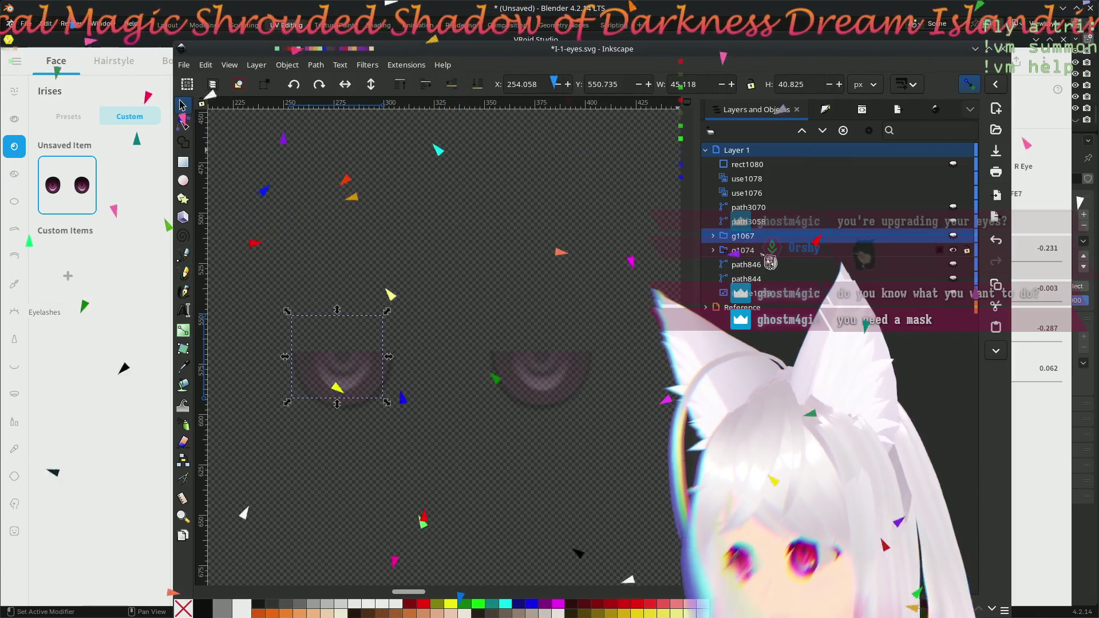
left_click(769, 255)
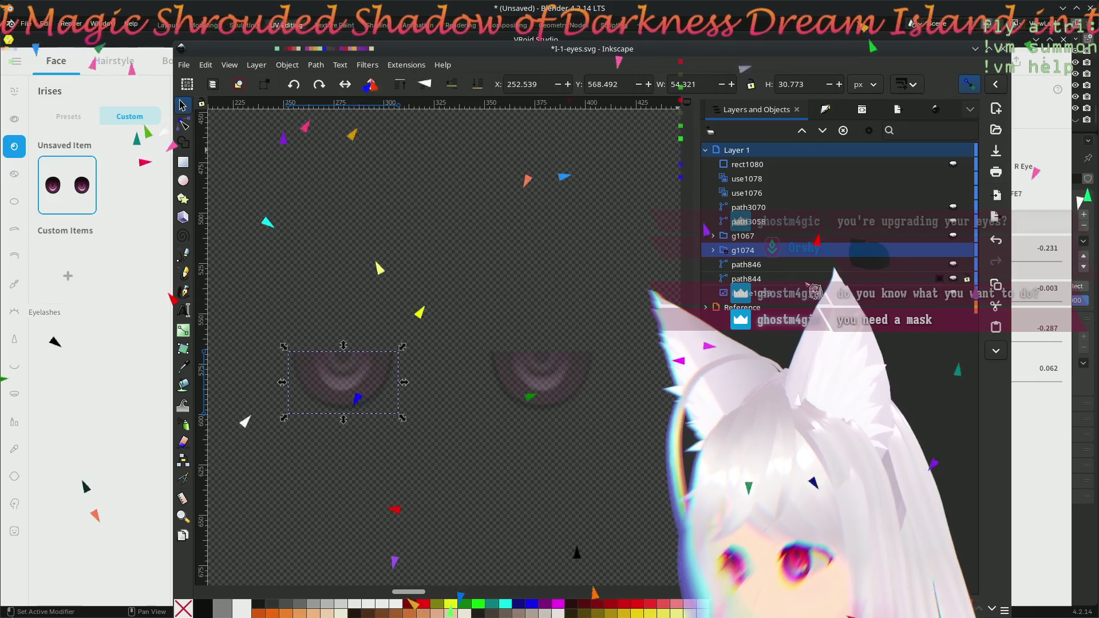
left_click(781, 295)
left_click(782, 279)
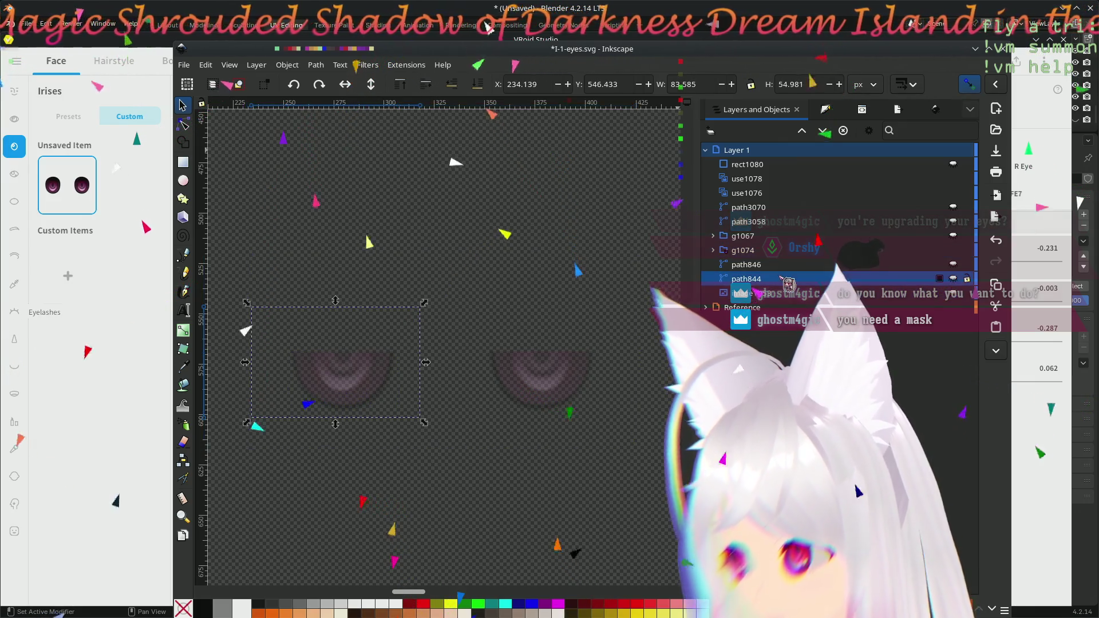
left_click(777, 265)
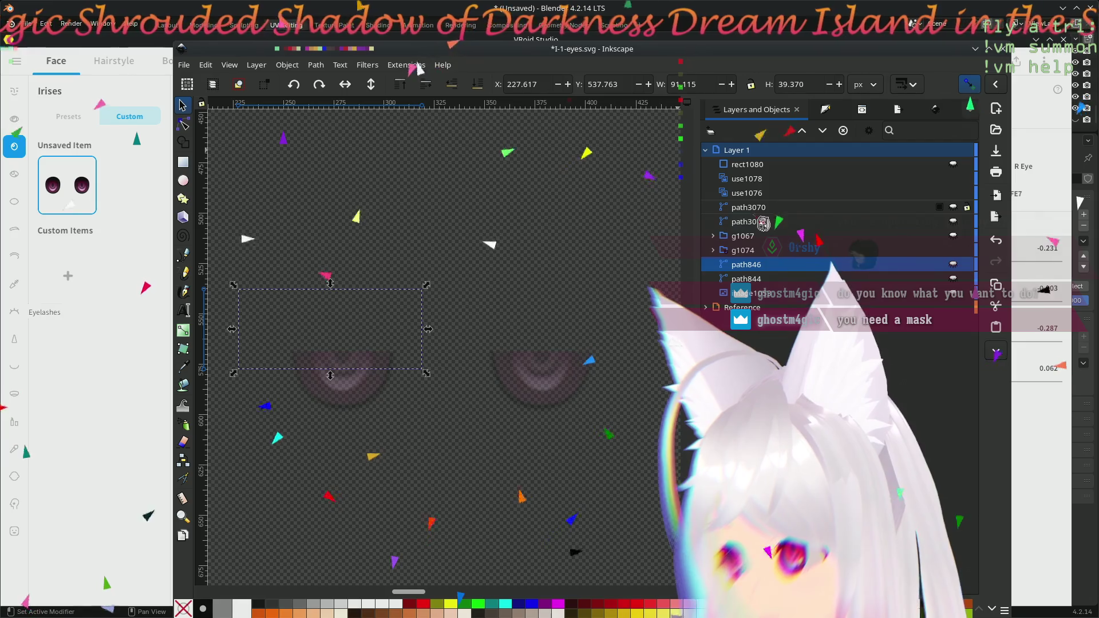
left_click(770, 193)
left_click(770, 179)
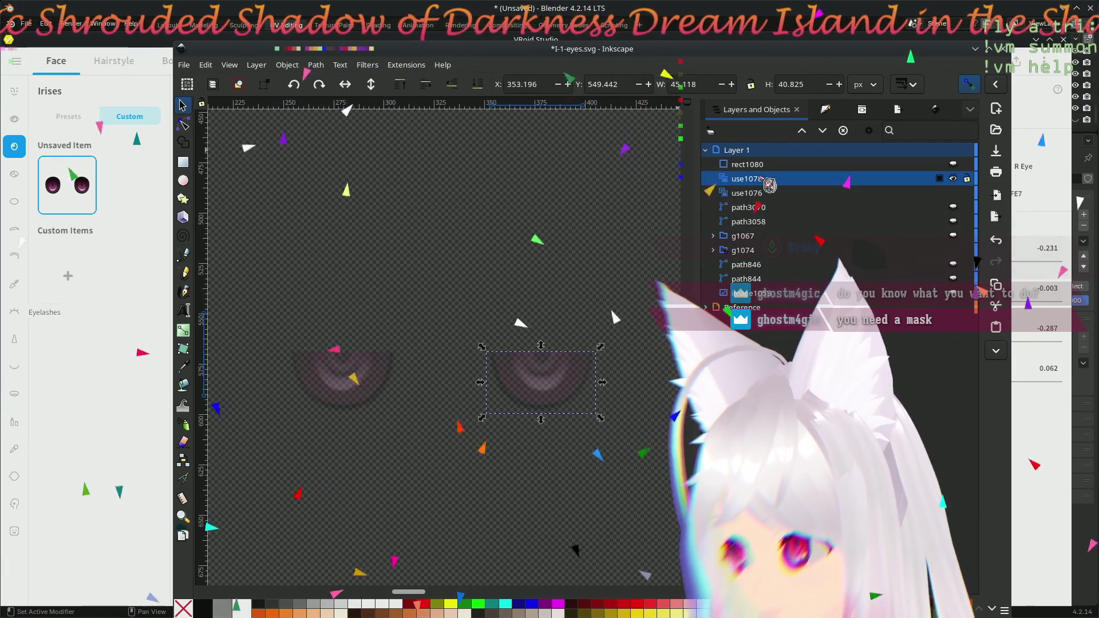
left_click(771, 164)
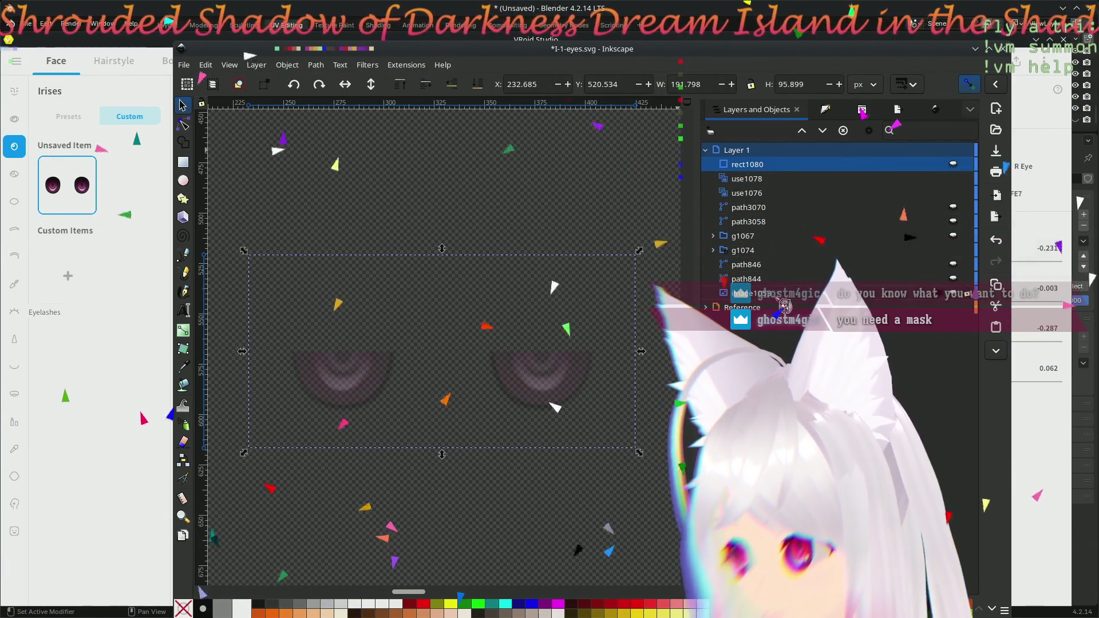
left_click(744, 293)
left_click(735, 252)
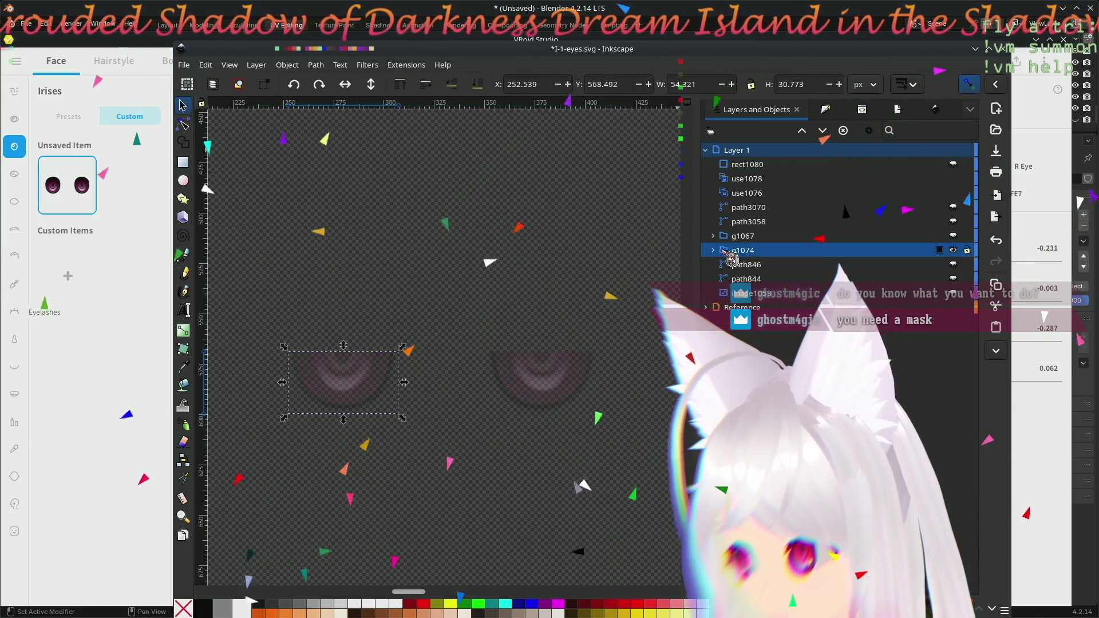
left_click(758, 238)
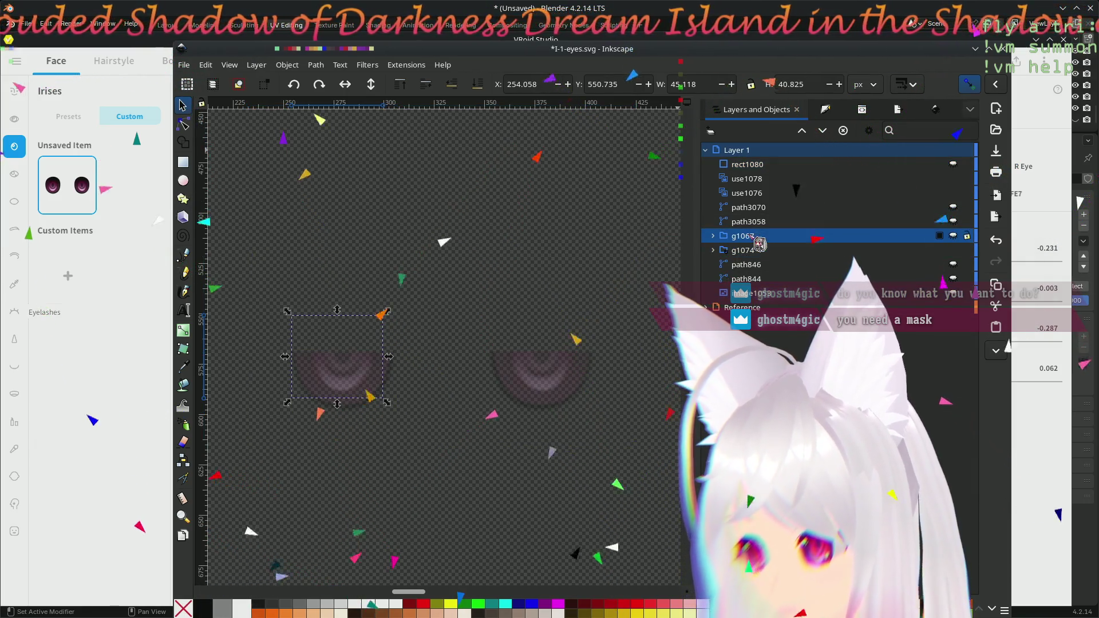
left_click(726, 252)
double_click(725, 255)
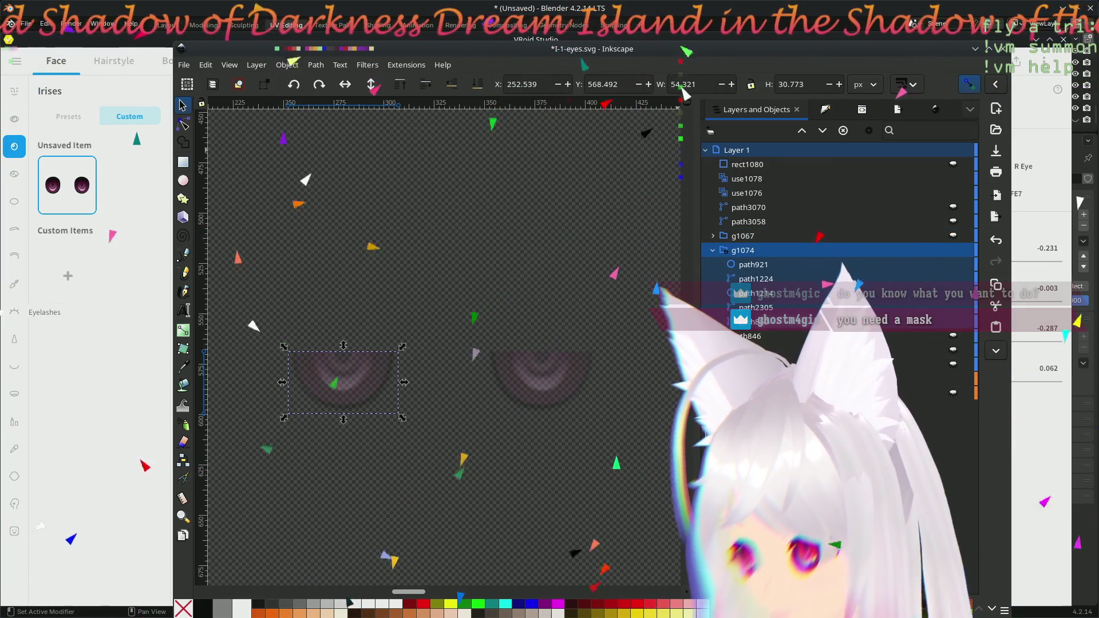
- Inspect rect1080, use1078, use1076, the paths and image1053 one by one in the list
left_click(802, 392)
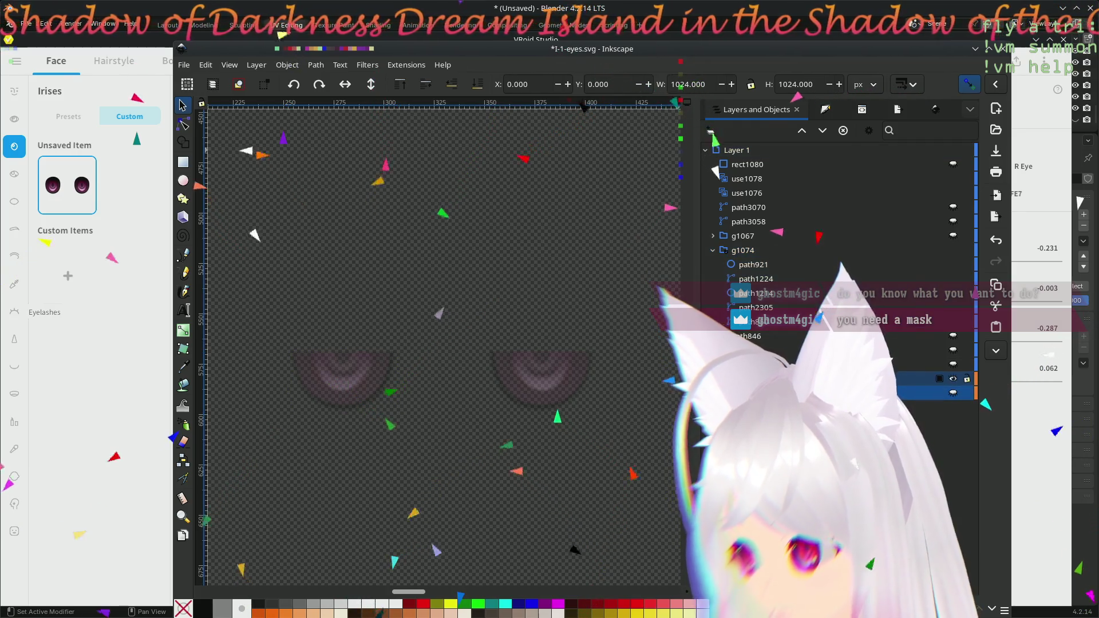
left_click(770, 165)
left_click(767, 178)
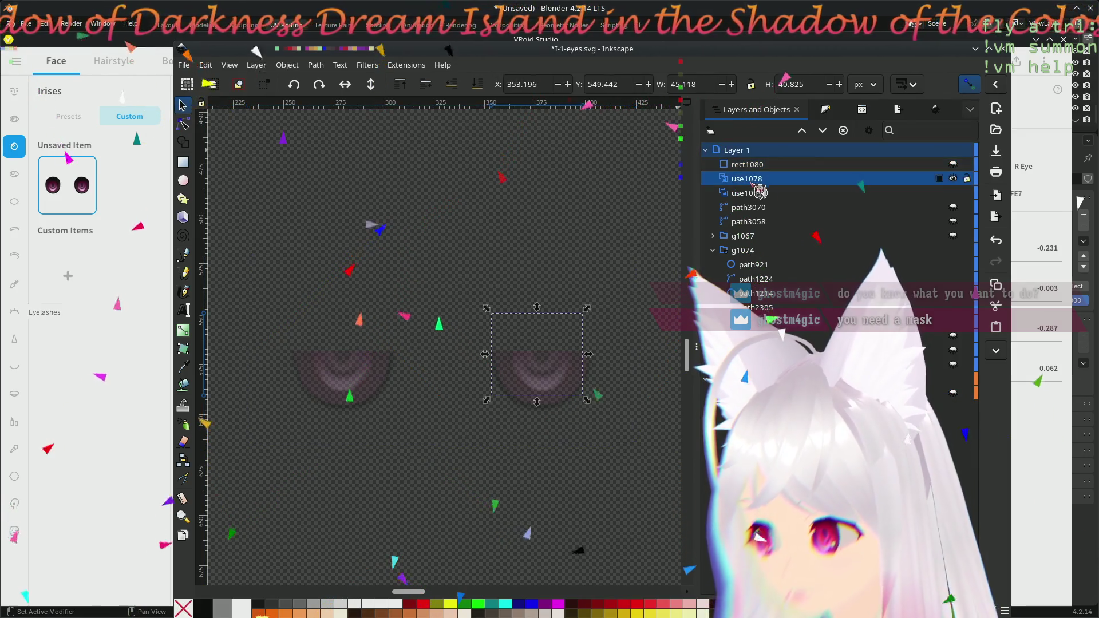
left_click(764, 193)
left_click(769, 223)
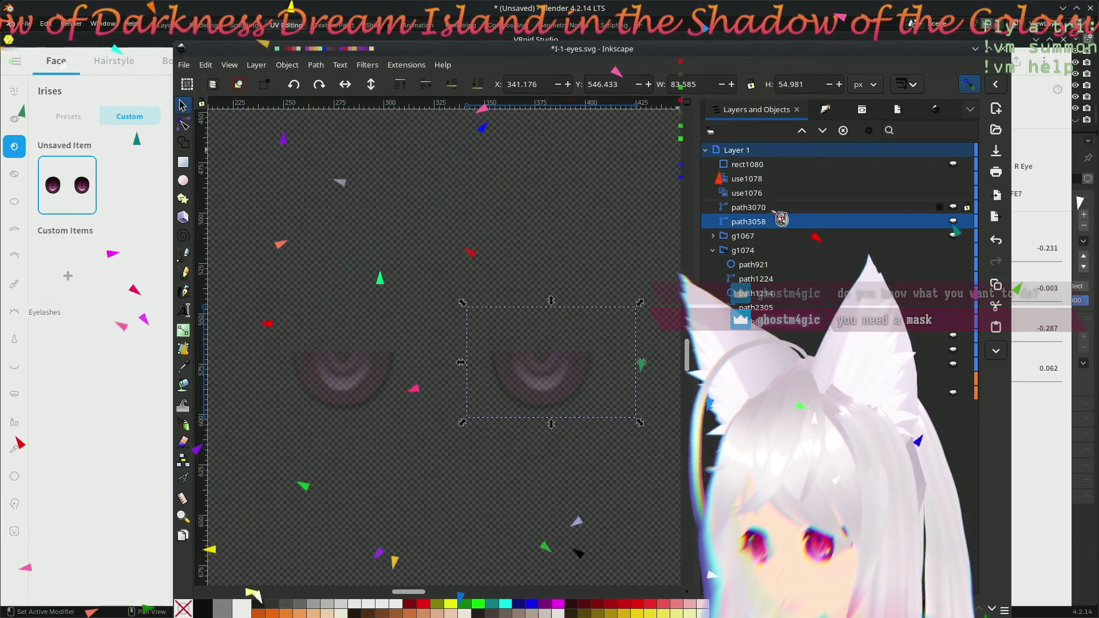
left_click(777, 209)
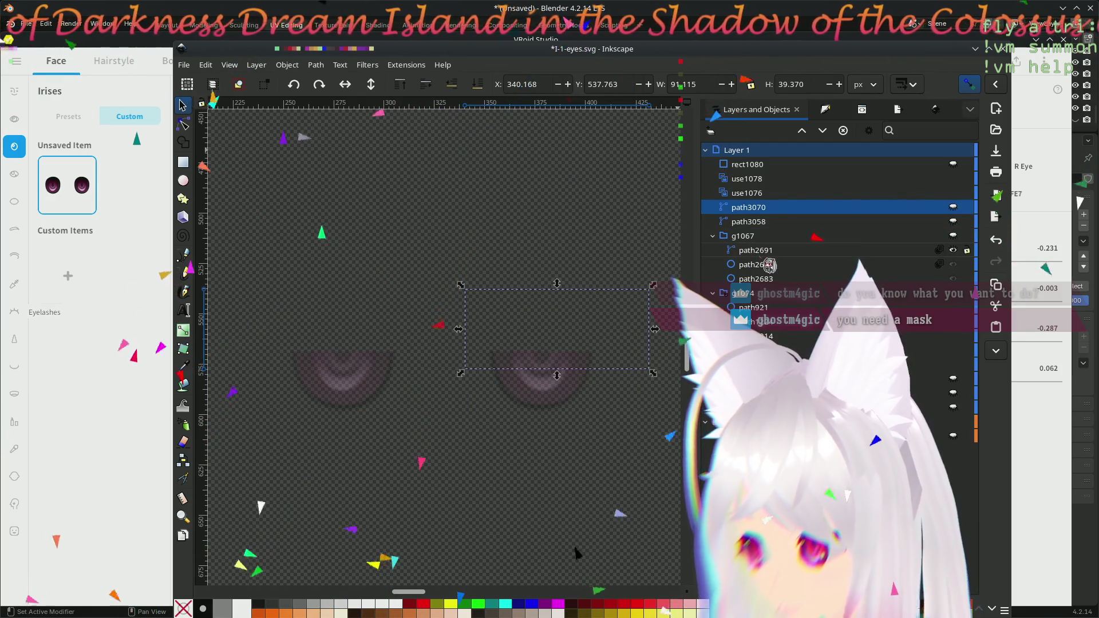
left_click(770, 264)
left_click(761, 364)
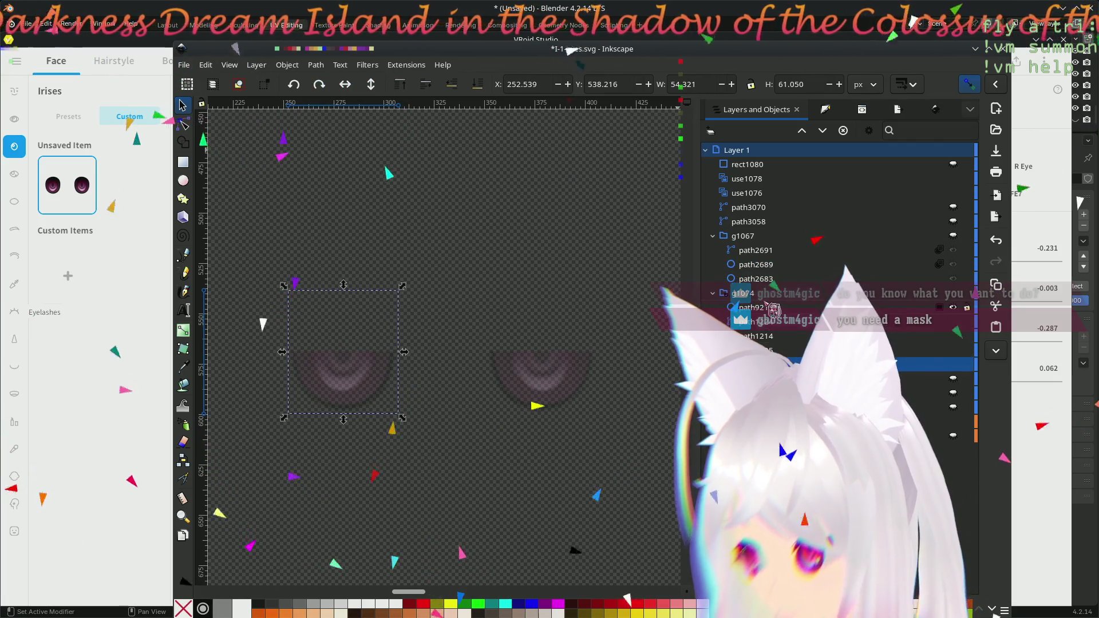
left_click(766, 308)
left_click(767, 393)
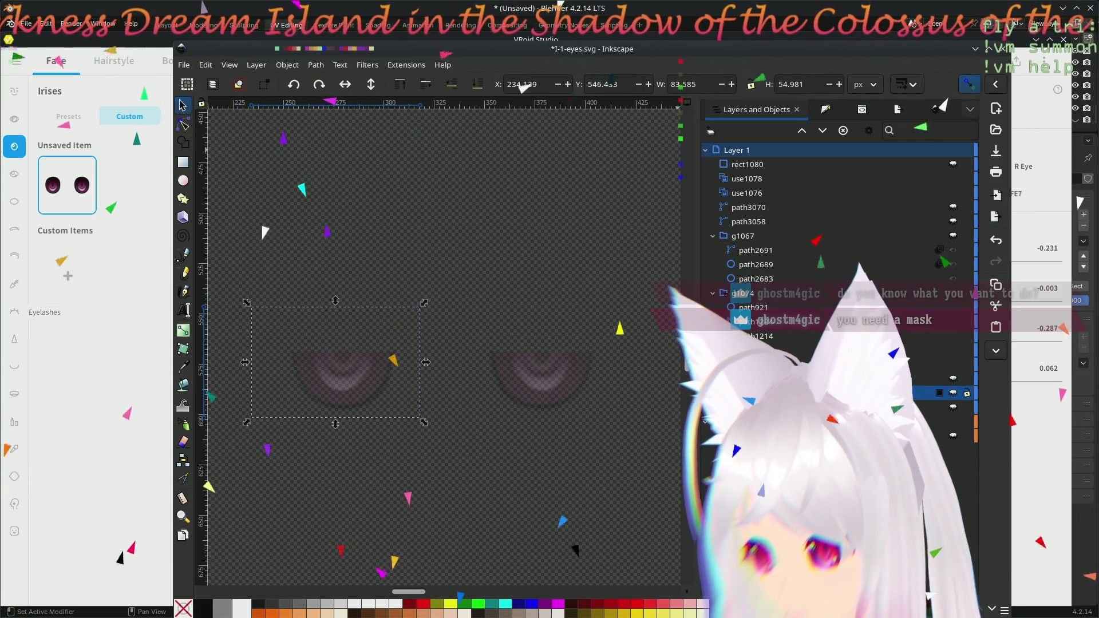
left_click(751, 408)
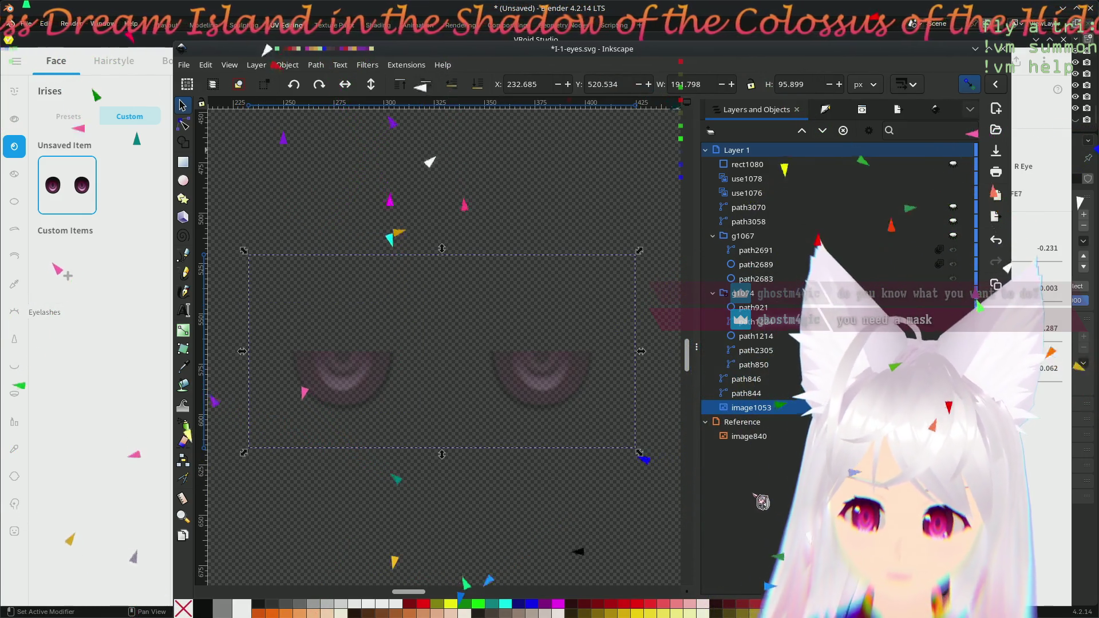
- Select the left eye group g1074 on the canvas and check the object list options
left_click(351, 369)
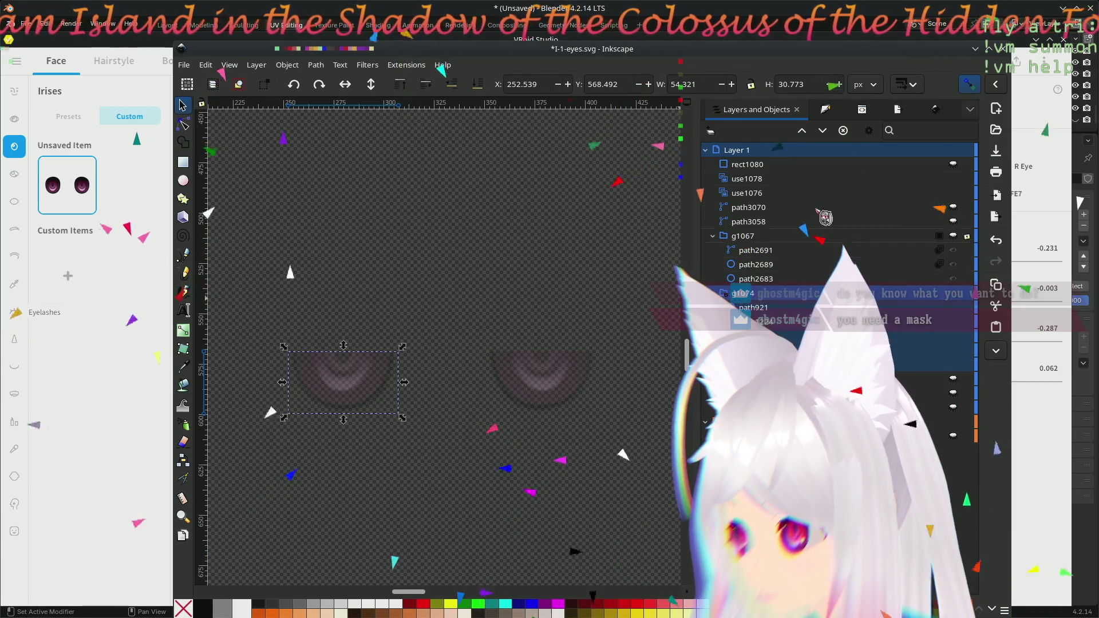
left_click(870, 131)
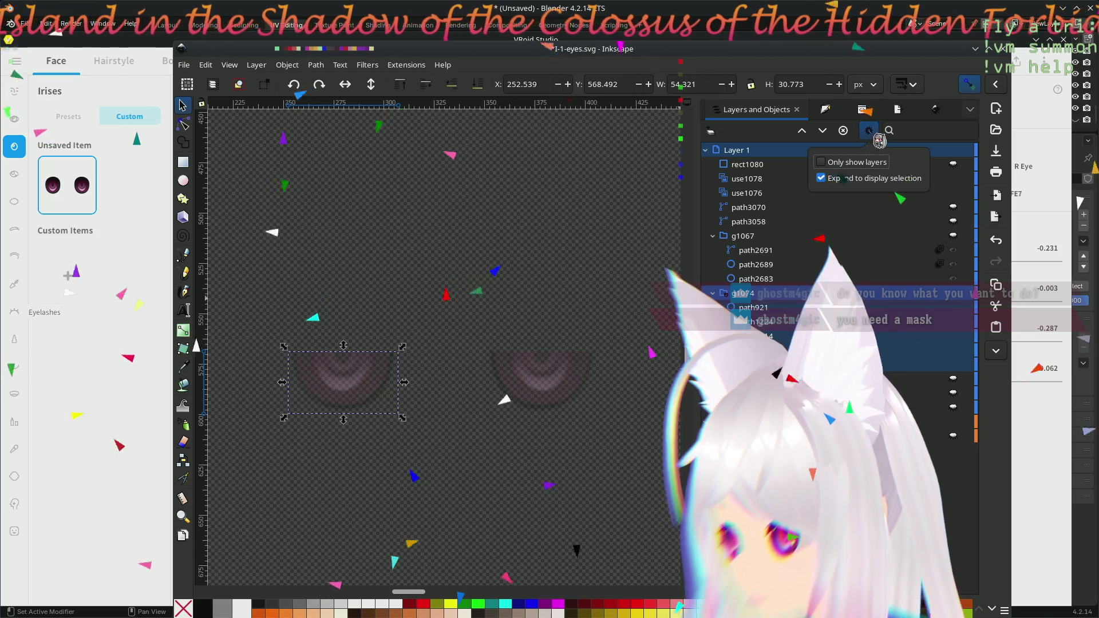
left_click(846, 190)
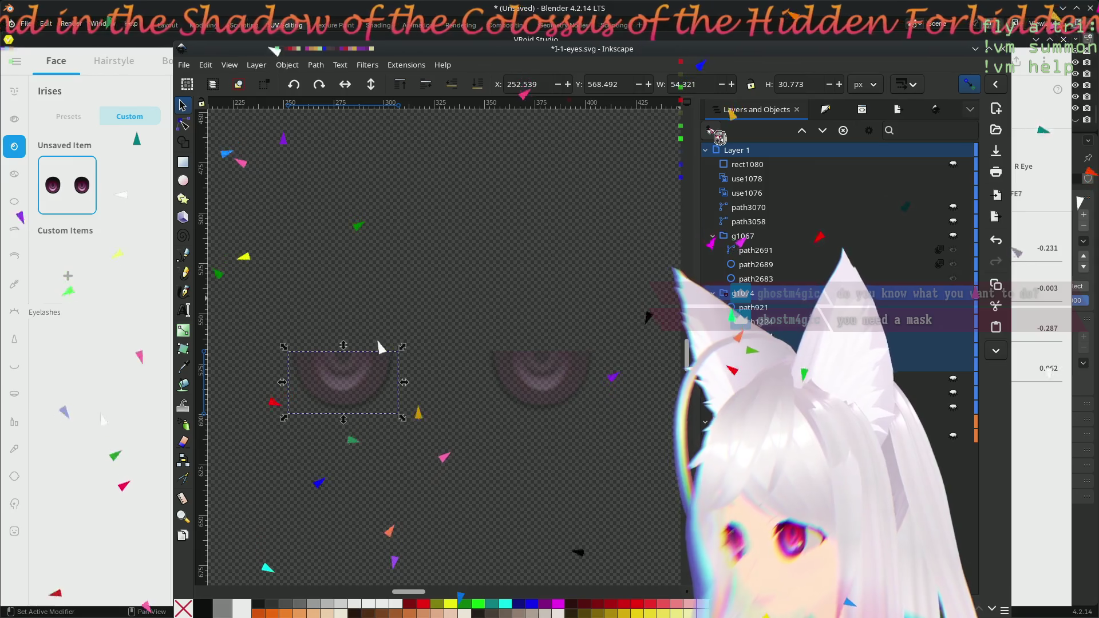
- In the XML Editor, expand g1067, defs2 and the mask node to select its rectangle
mouse_move(784, 52)
left_mouse_down()
mouse_move(766, 13)
mouse_move(733, 30)
left_mouse_up()
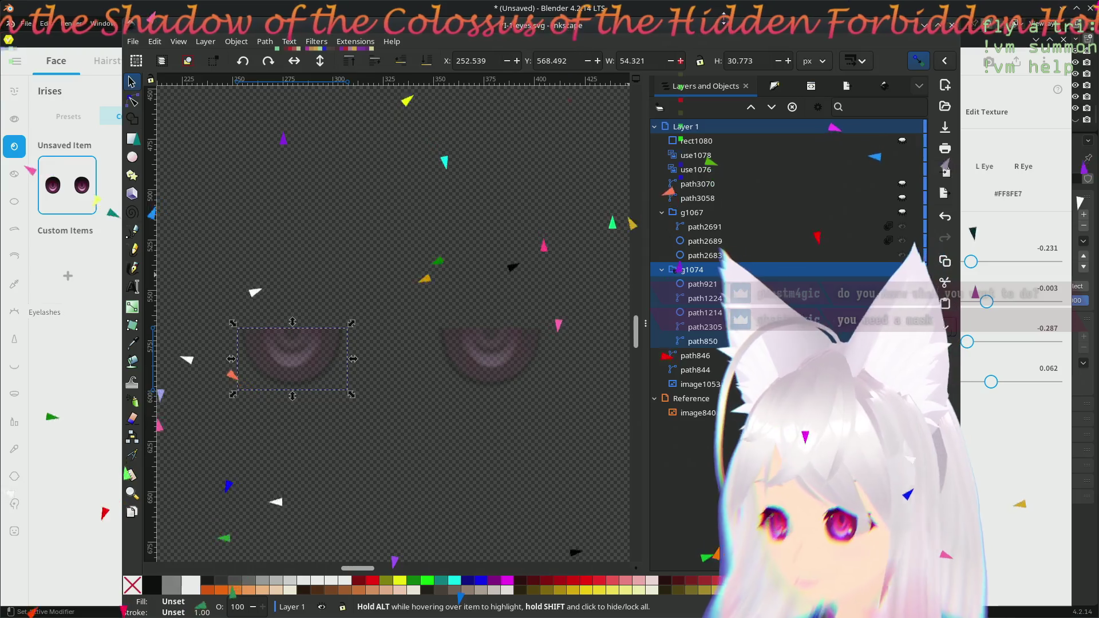
left_click(815, 87)
left_click(677, 257)
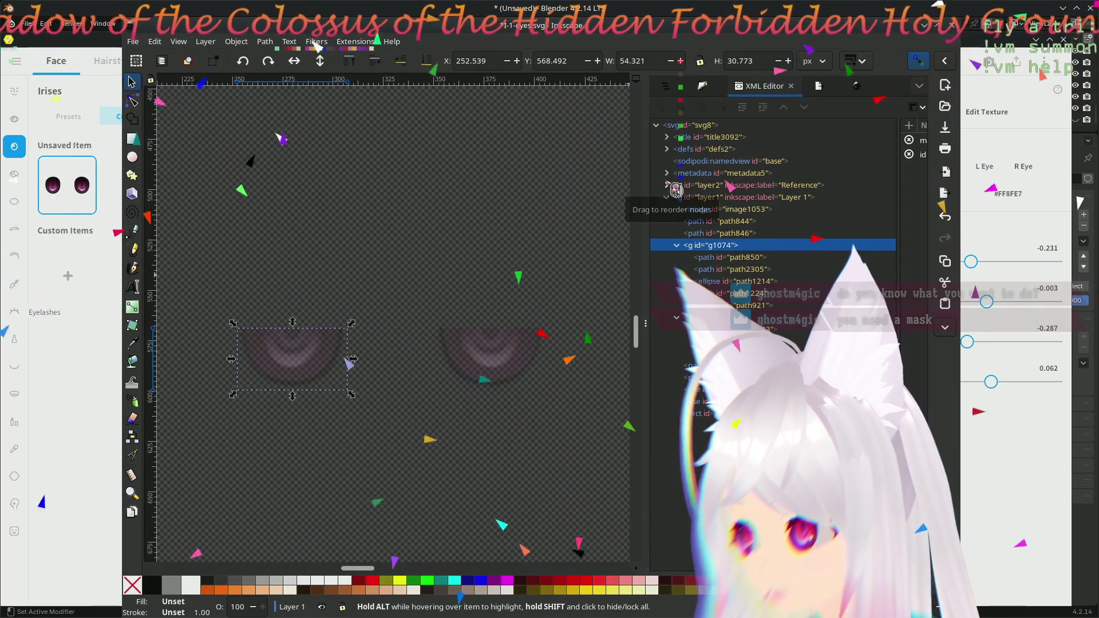
left_click(666, 149)
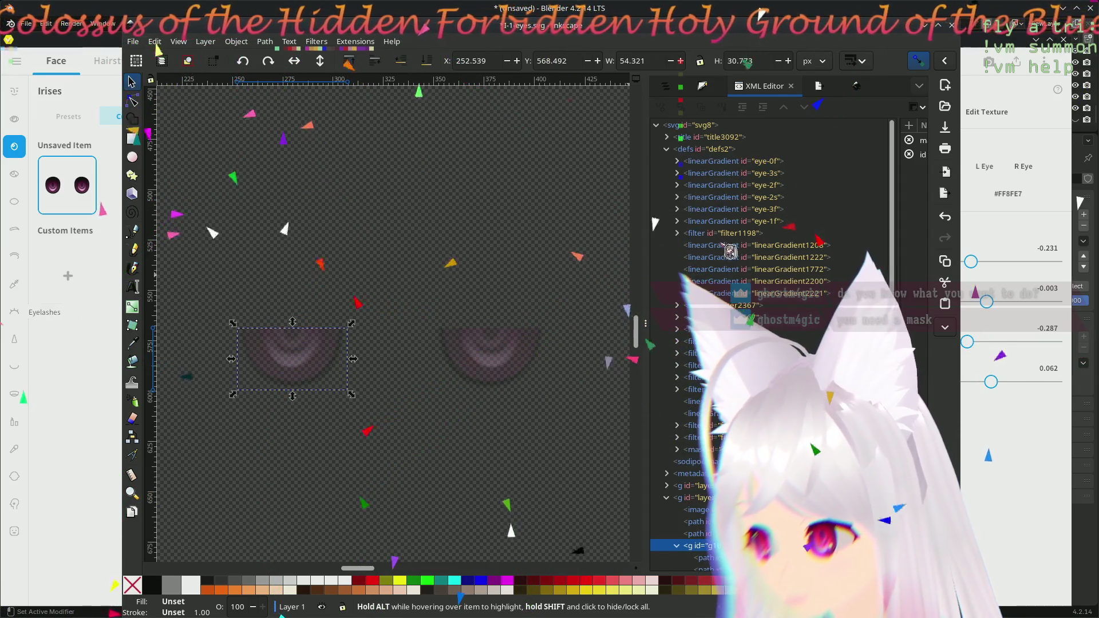
left_click(679, 451)
left_click(712, 462)
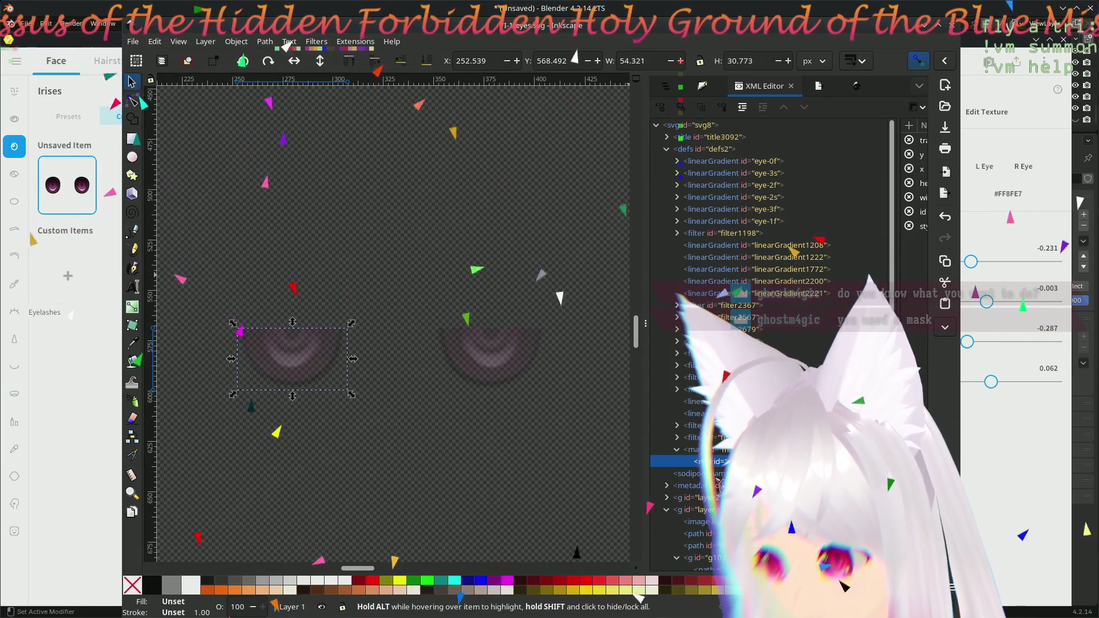
scroll(770, 343, "down", 3)
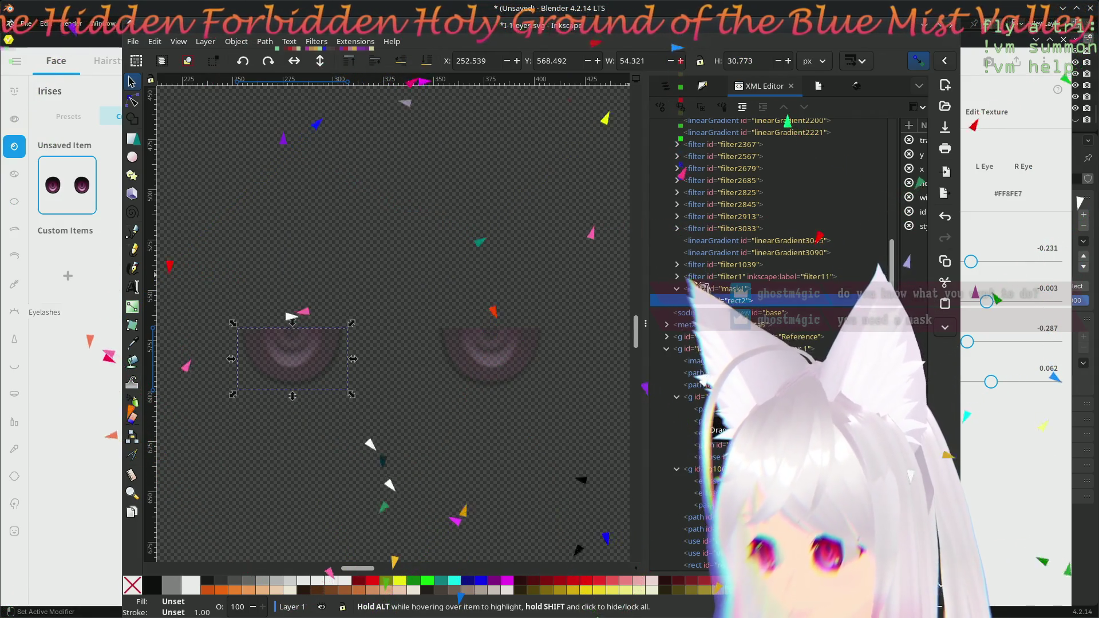
- Expand filter1 and open filter11 with its Color-mode Blend in the Filter Editor
left_click(682, 277)
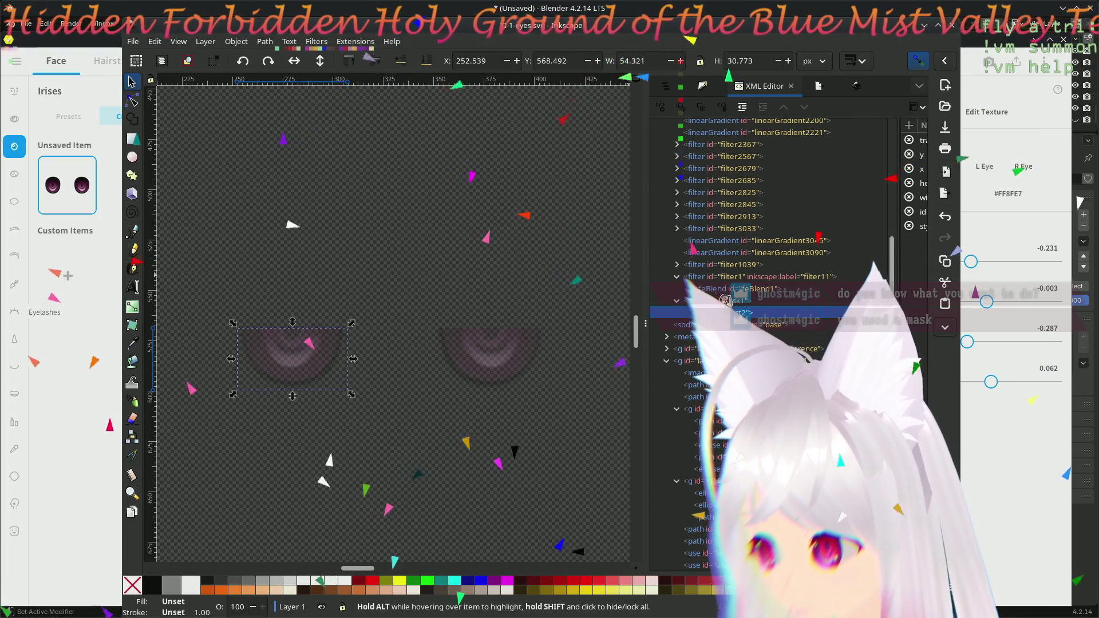
key("Up")
key("Up")
left_click(748, 278)
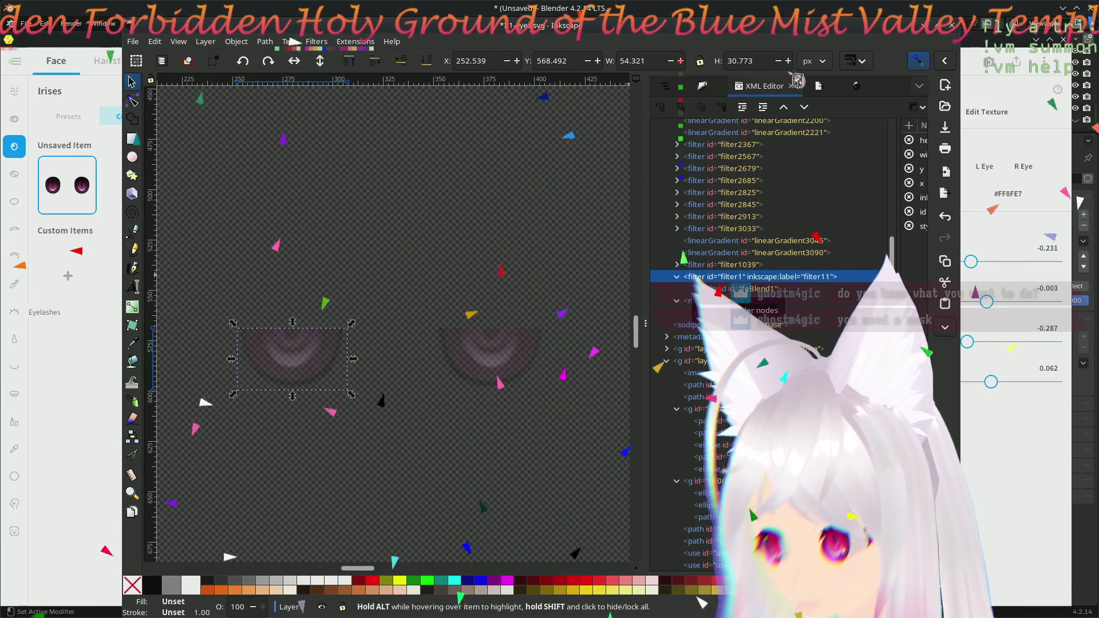
left_click(818, 86)
left_click(837, 87)
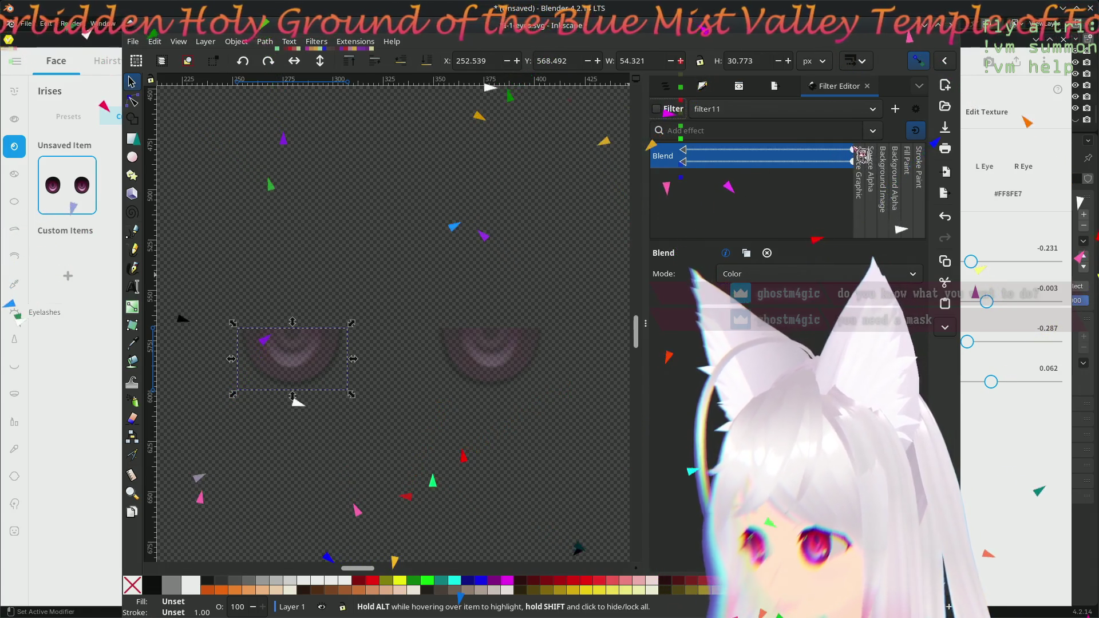
- Rewire the Blend inputs to a source and Background Alpha, and set Mode to Normal
left_click_drag(837, 150, 876, 166)
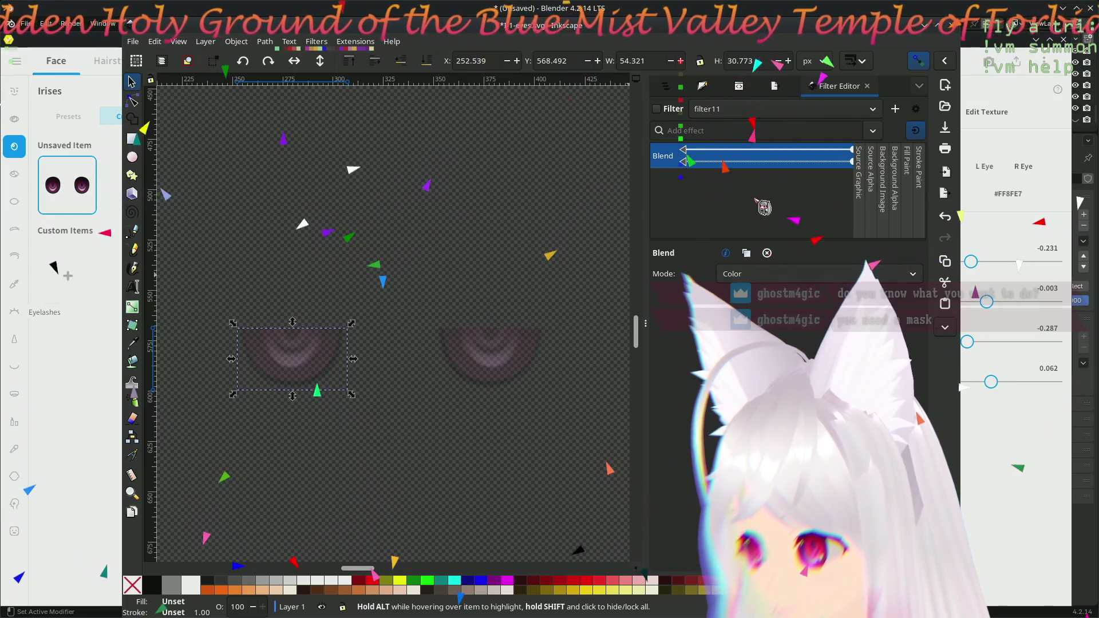
left_click_drag(698, 175, 893, 192)
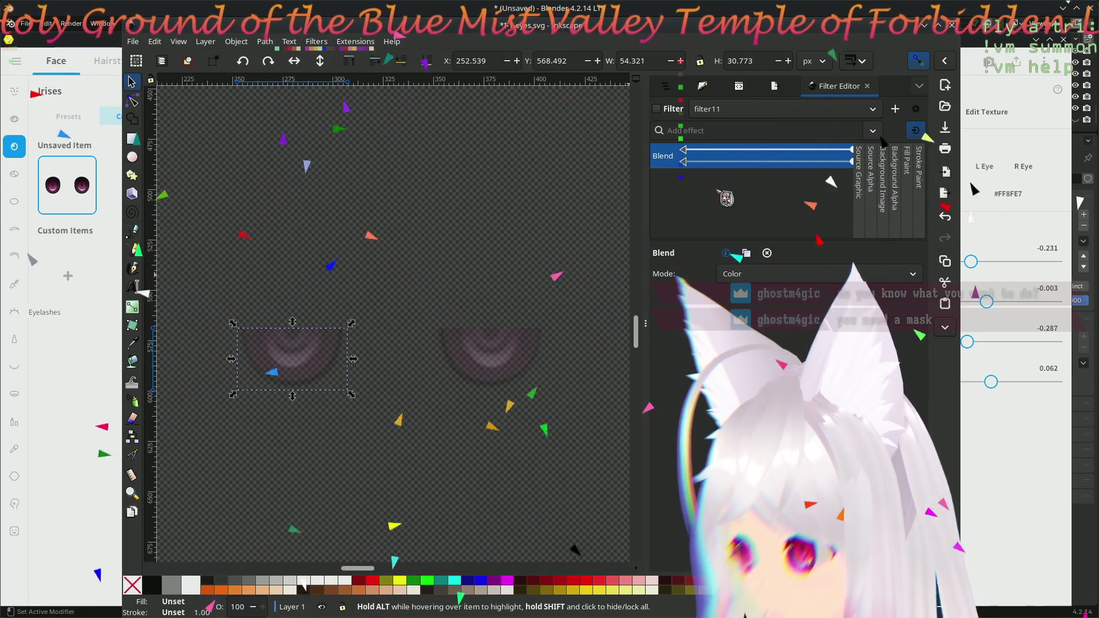
left_click(744, 273)
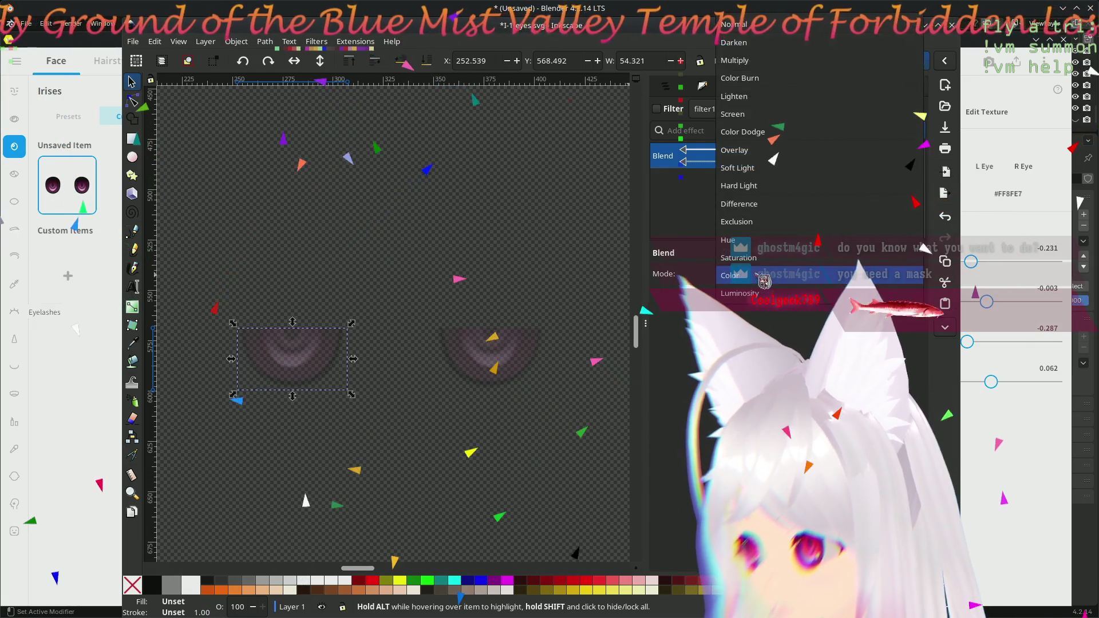
left_click(766, 242)
left_click(744, 274)
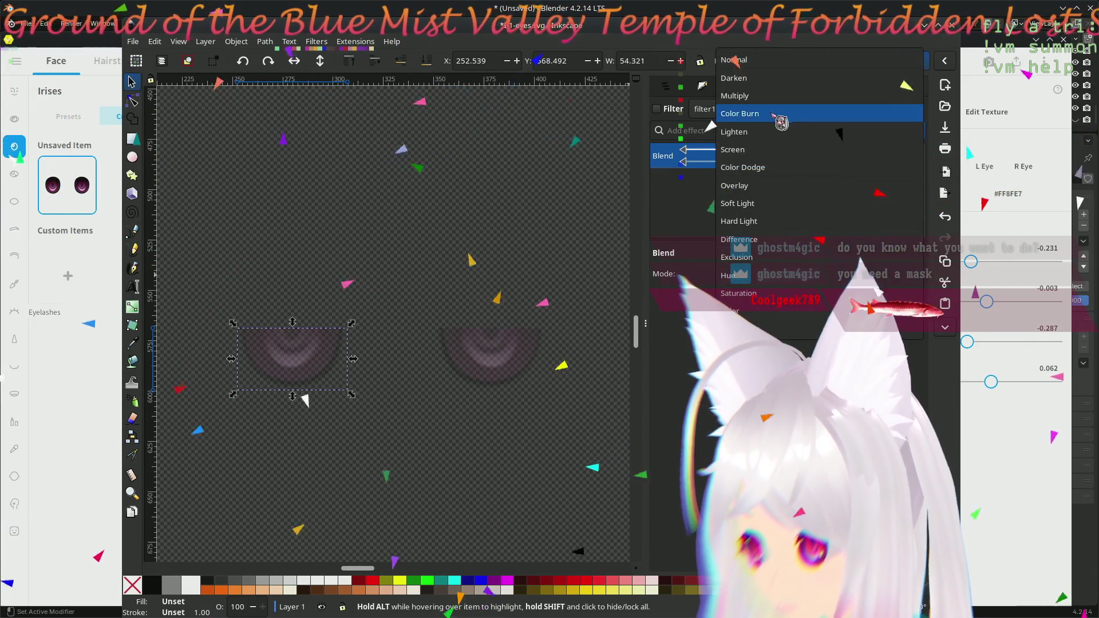
left_click(767, 60)
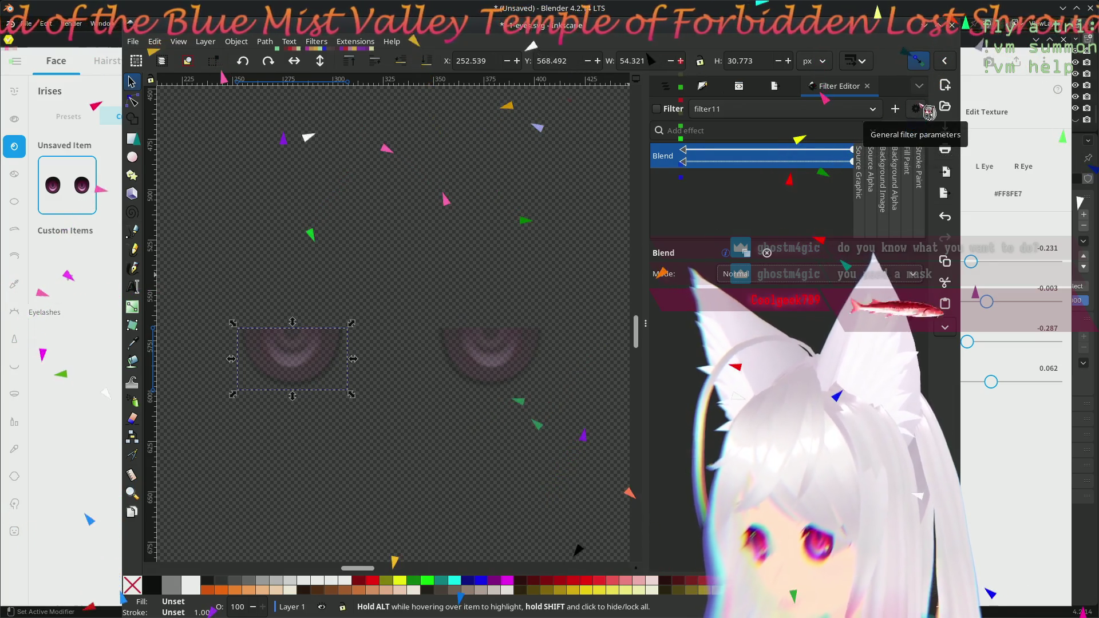
- Check the general filter parameters and return to the XML tree
left_click(926, 110)
left_click(754, 220)
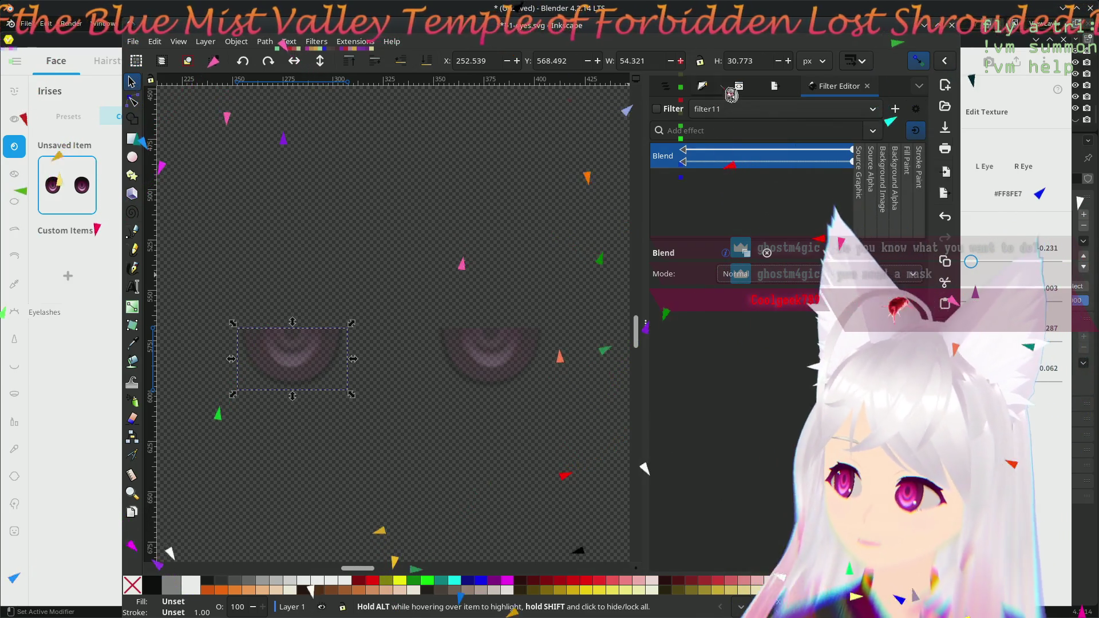
left_click(747, 89)
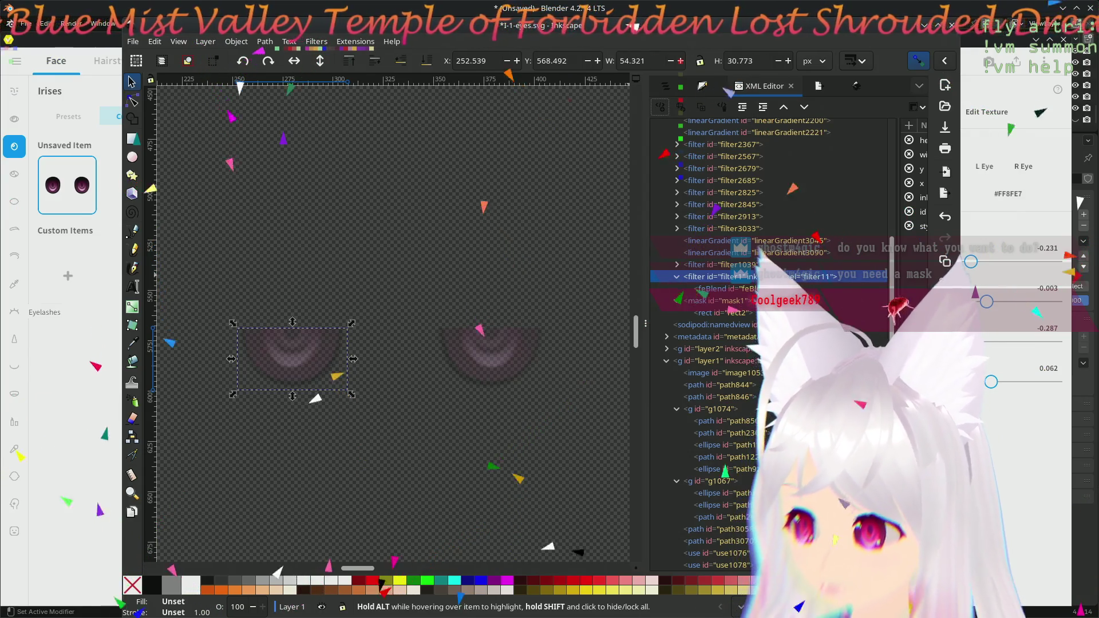
- Delete the transform attribute from the mask's rectangle in the XML Editor
left_click(710, 313)
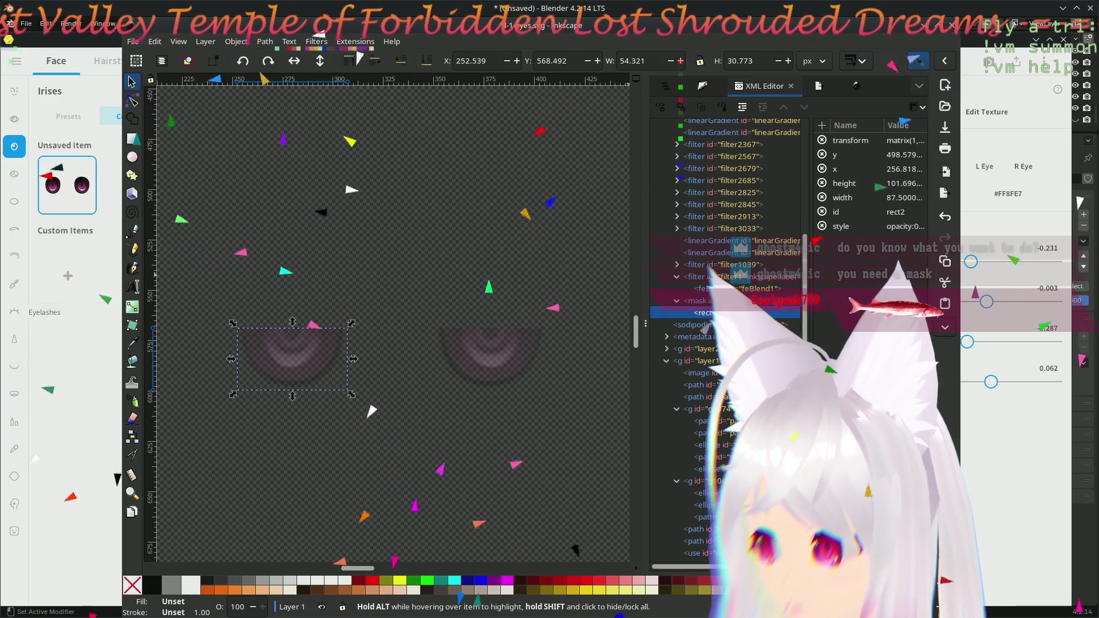
left_click_drag(892, 247, 750, 247)
left_click(835, 140)
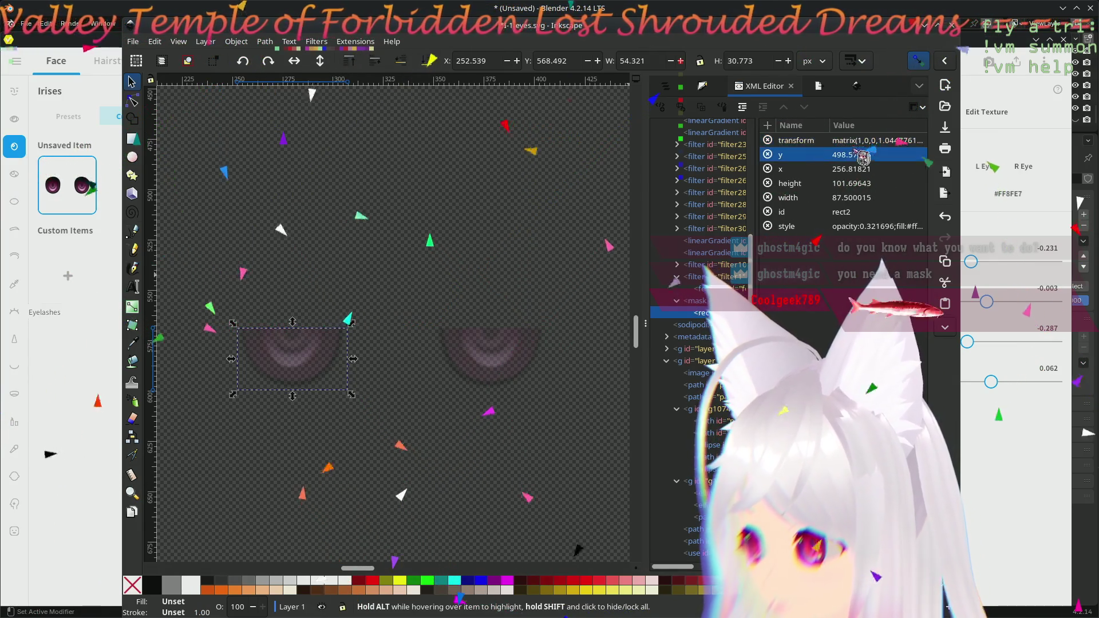
left_click(768, 140)
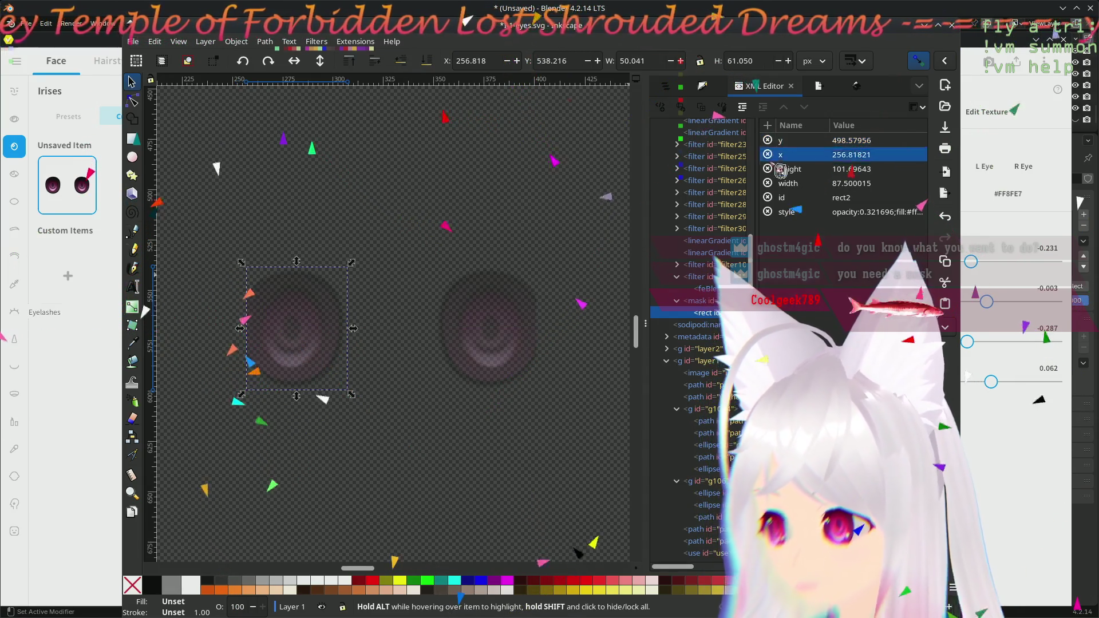
left_click(823, 171)
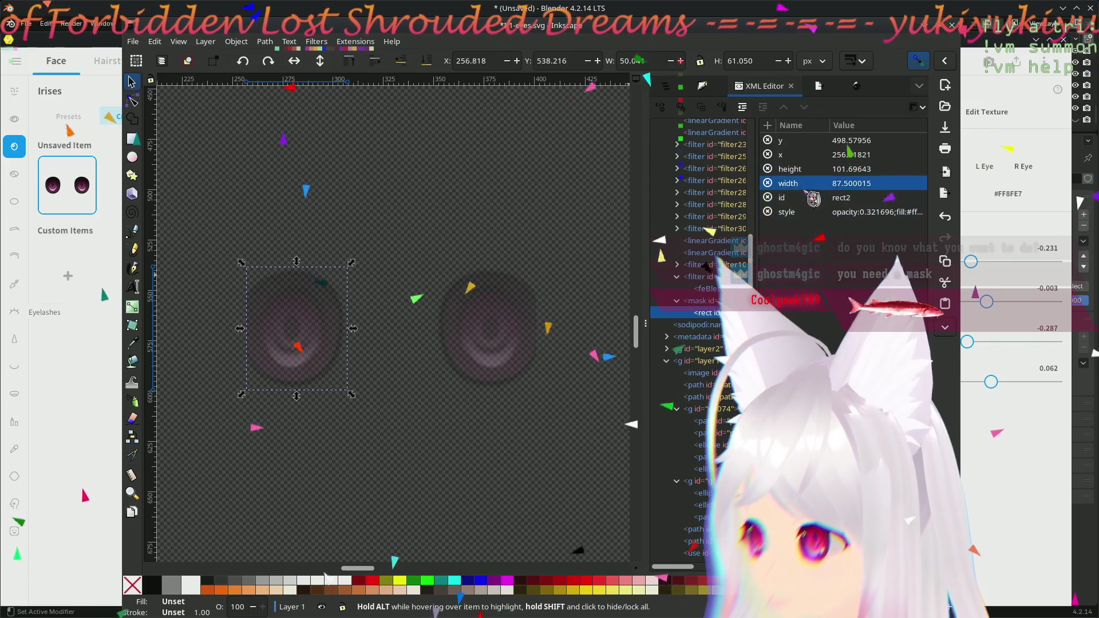
left_click(704, 87)
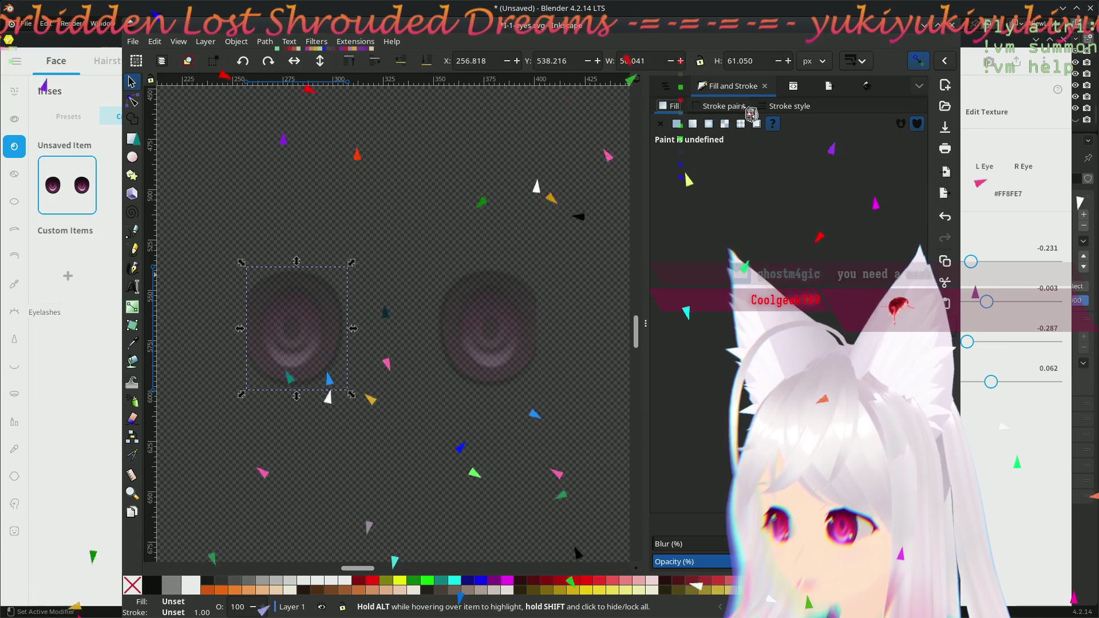
- In Layers and Objects, select rect1080, toggle 'Only show layers' on and off, then select g1074
key("ctrl+shift+l")
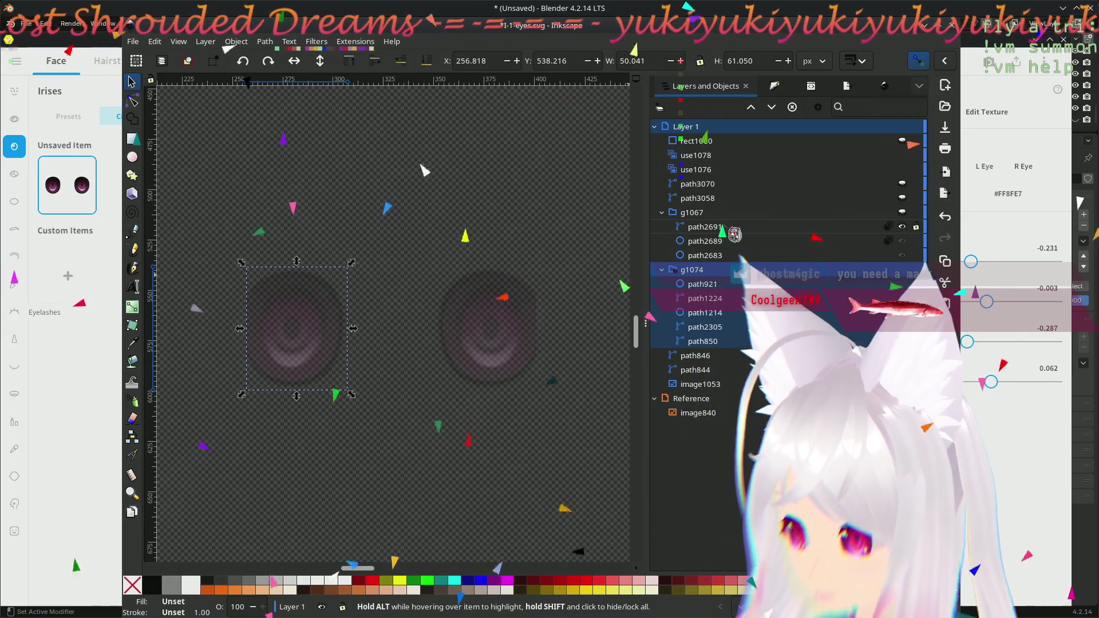
left_click(717, 147)
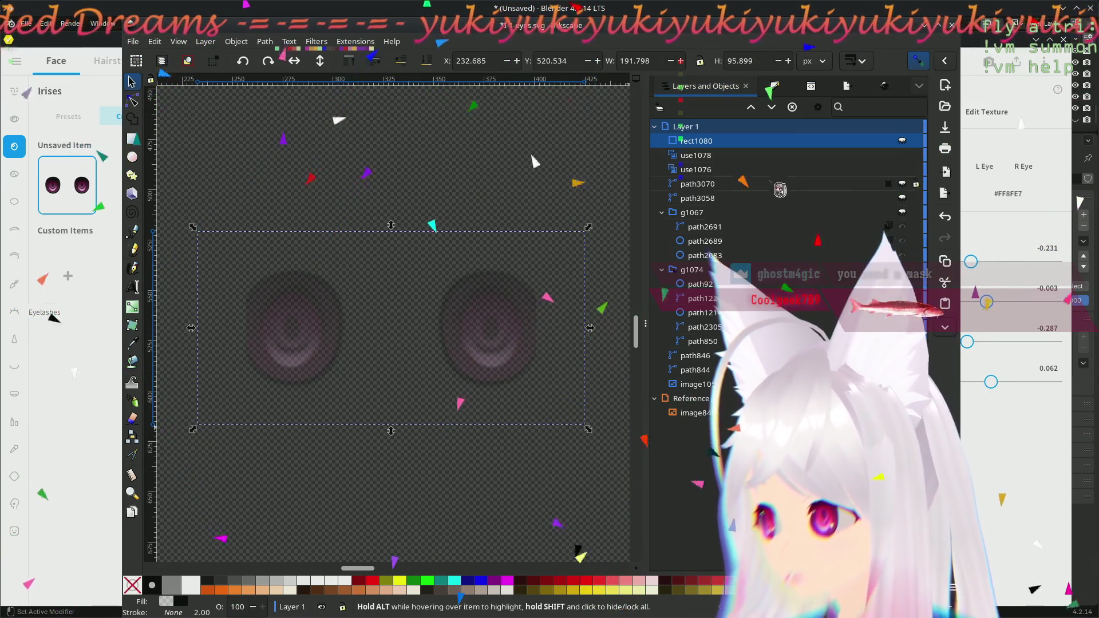
left_click(818, 108)
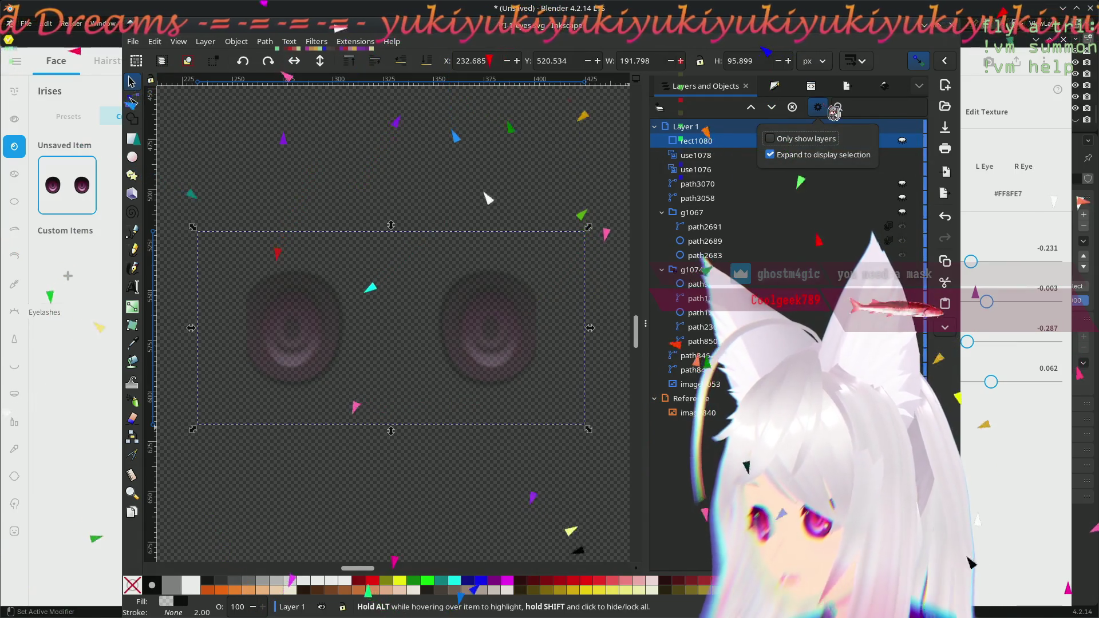
left_click(818, 141)
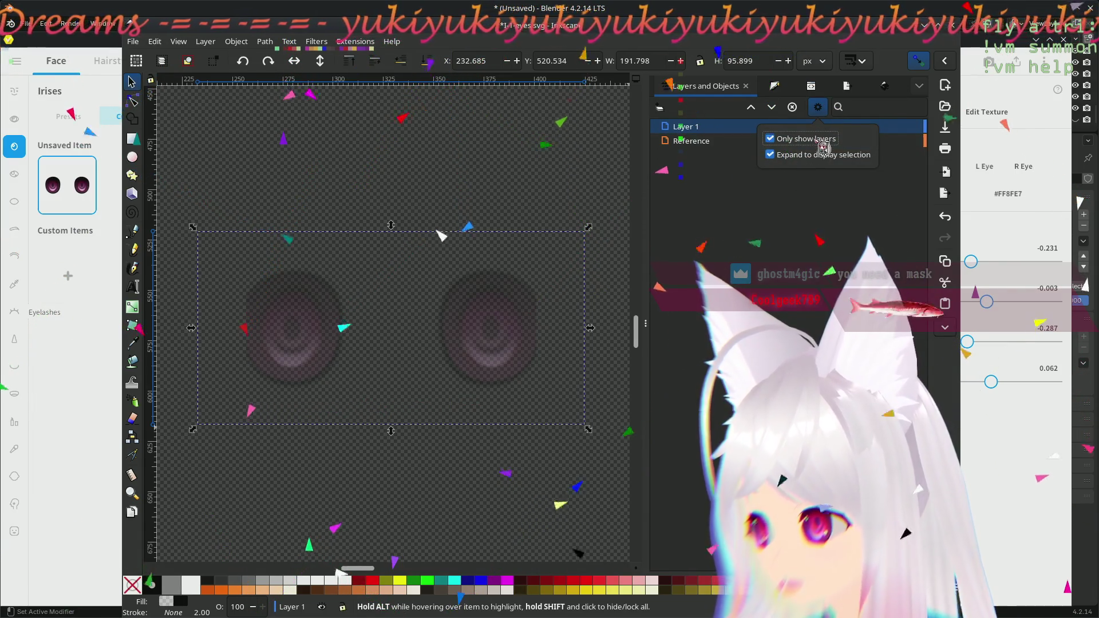
left_click(821, 142)
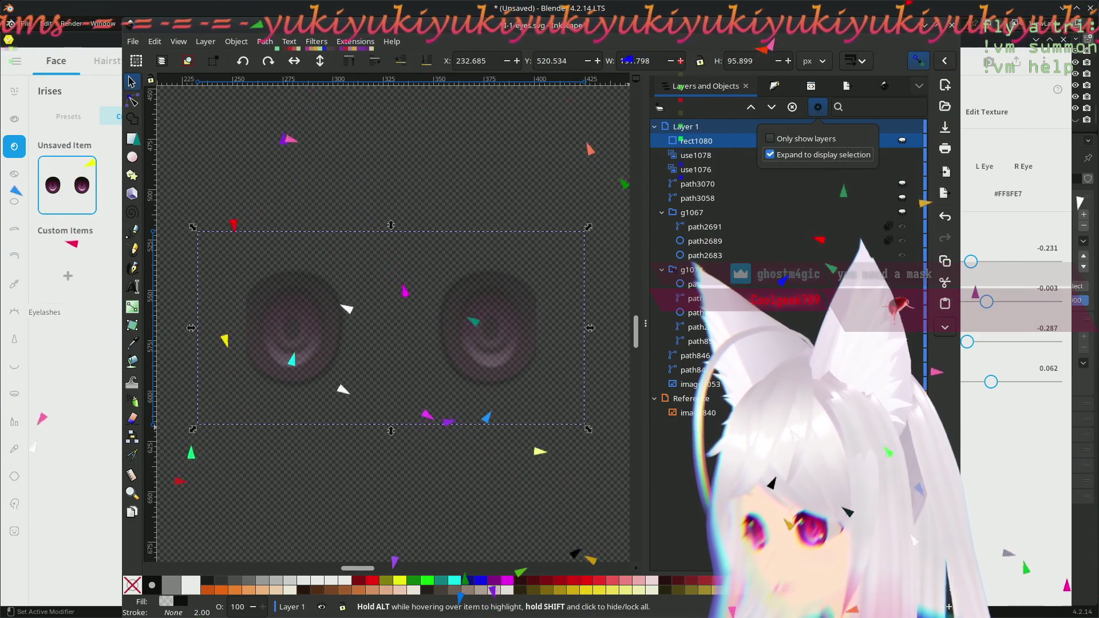
left_click(713, 158)
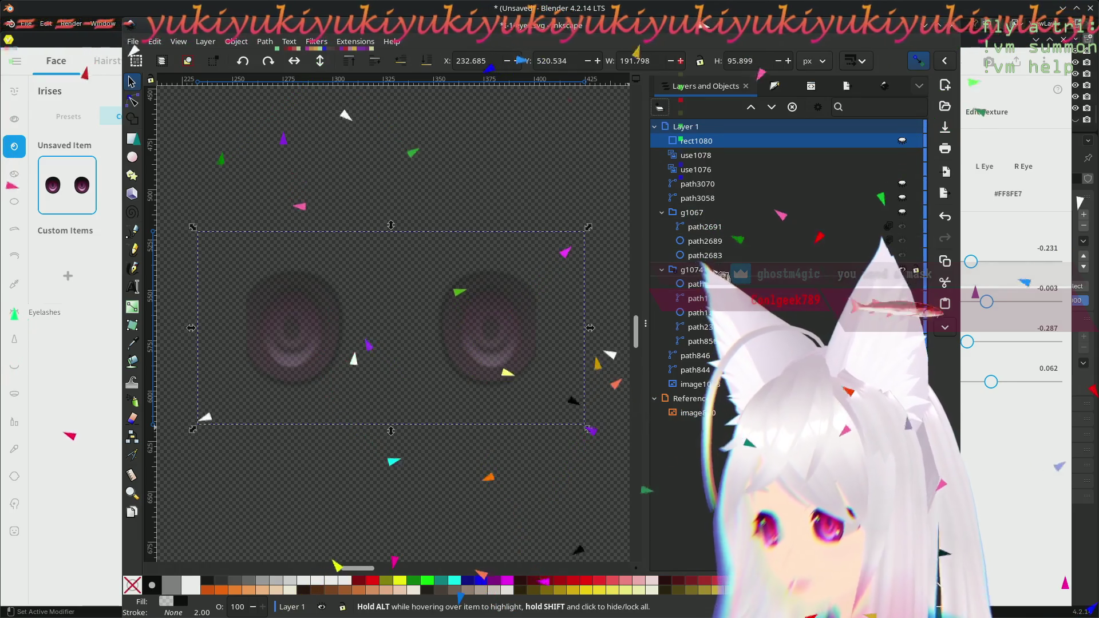
left_click(689, 271)
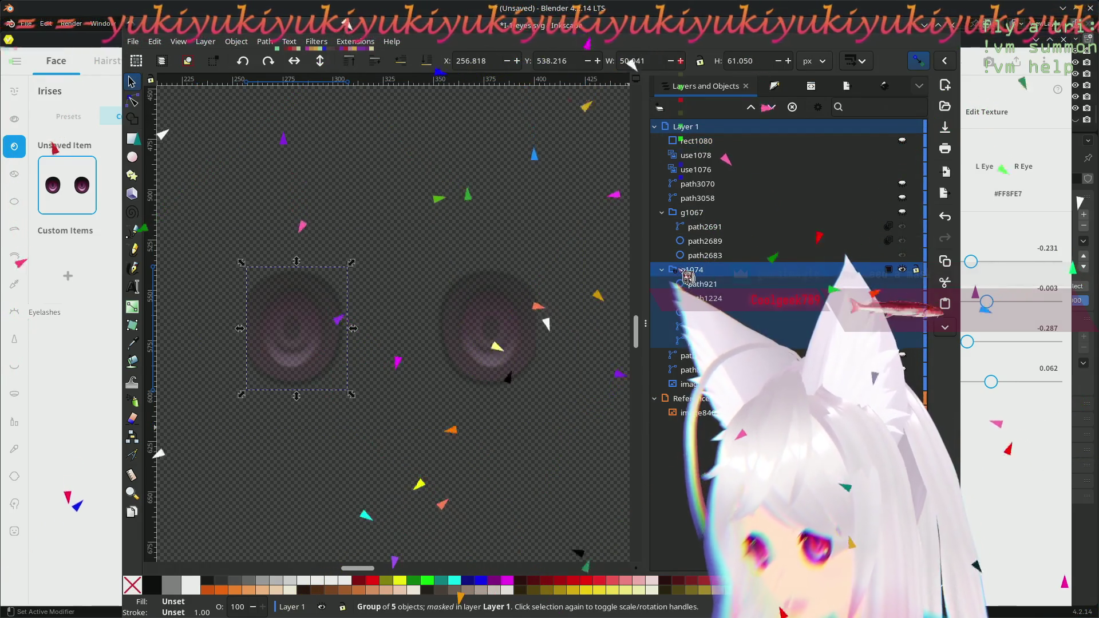
right_click(687, 277)
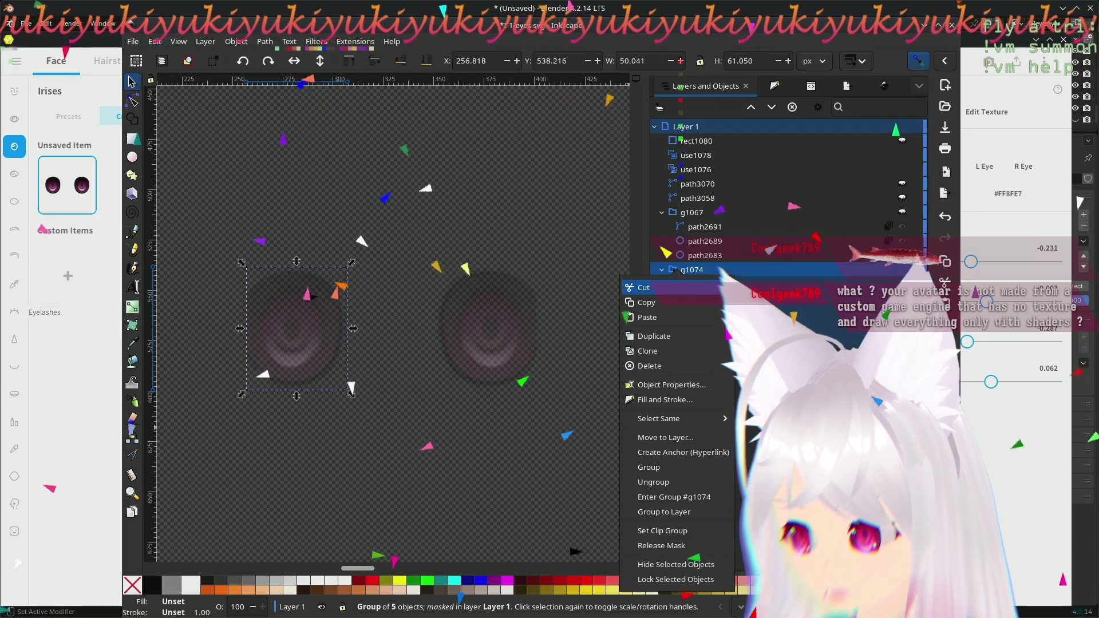
key("Escape")
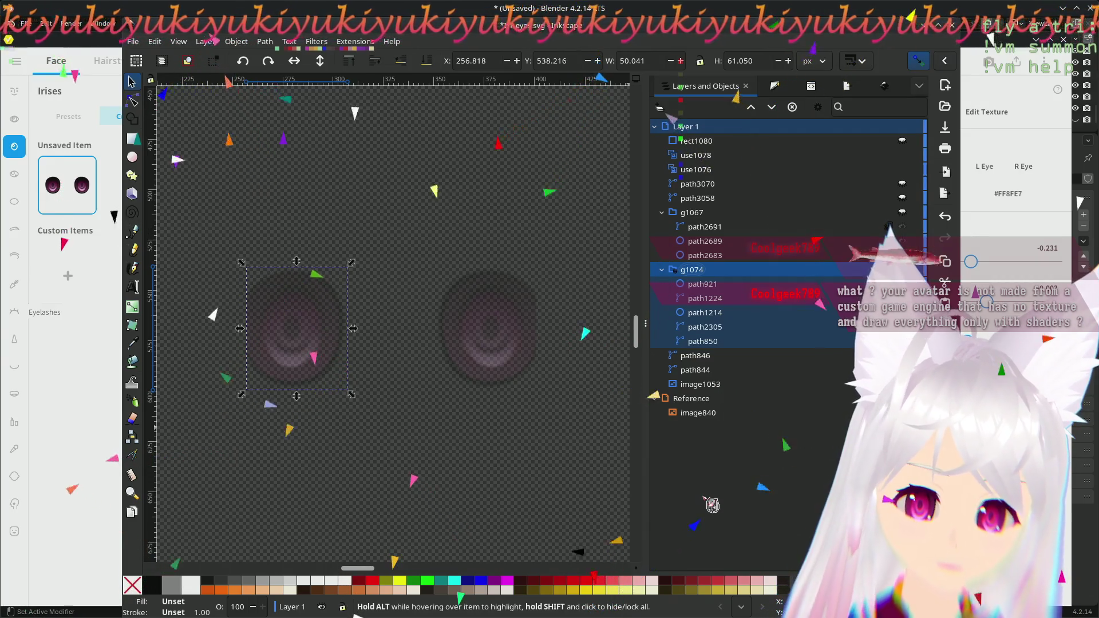
left_click(132, 101)
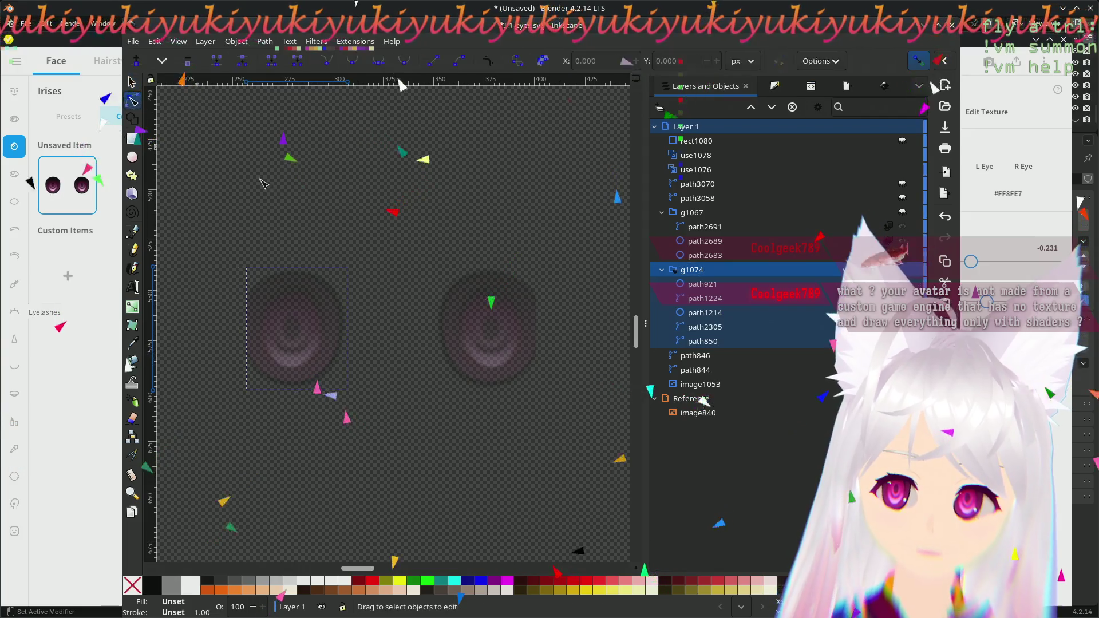
left_click(710, 271)
left_click(704, 284)
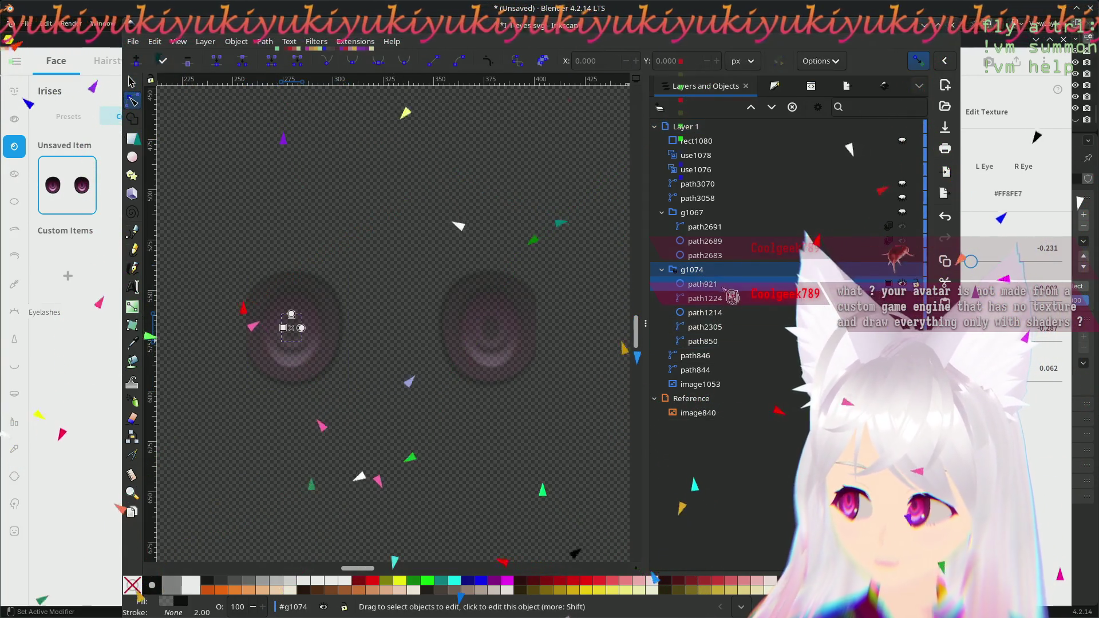
left_click(726, 299)
left_click(726, 314)
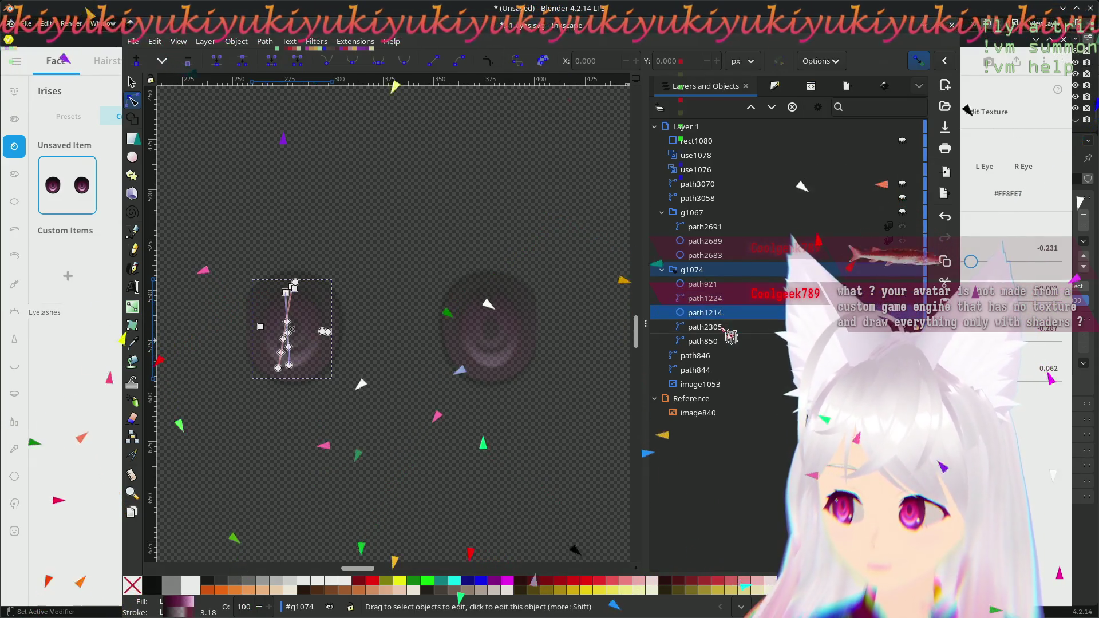
left_click(727, 328)
left_click(731, 342)
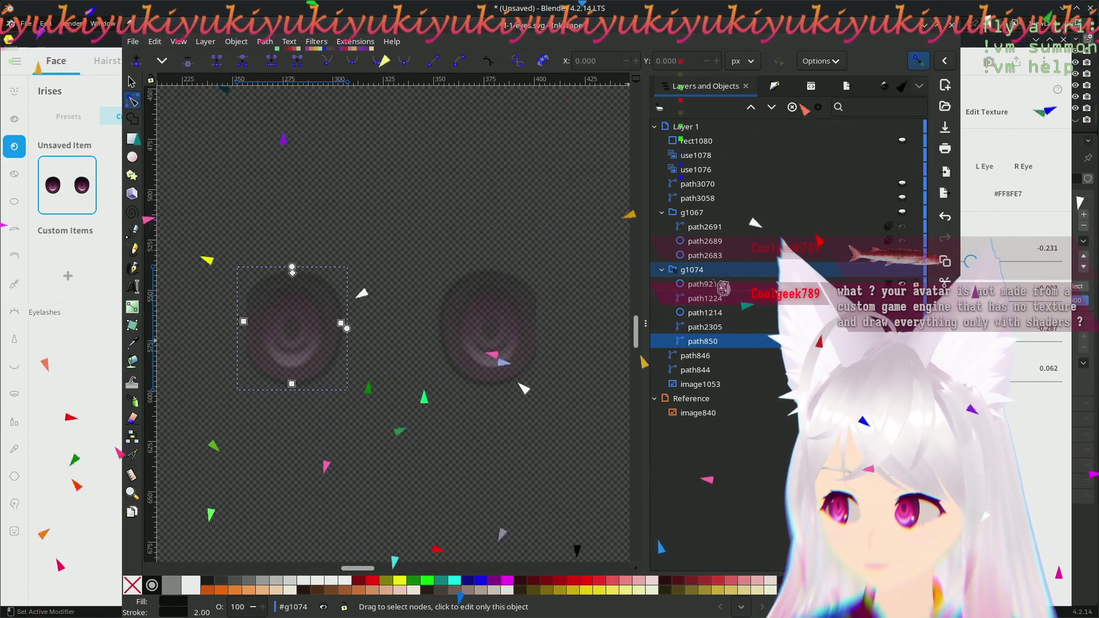
key("Escape")
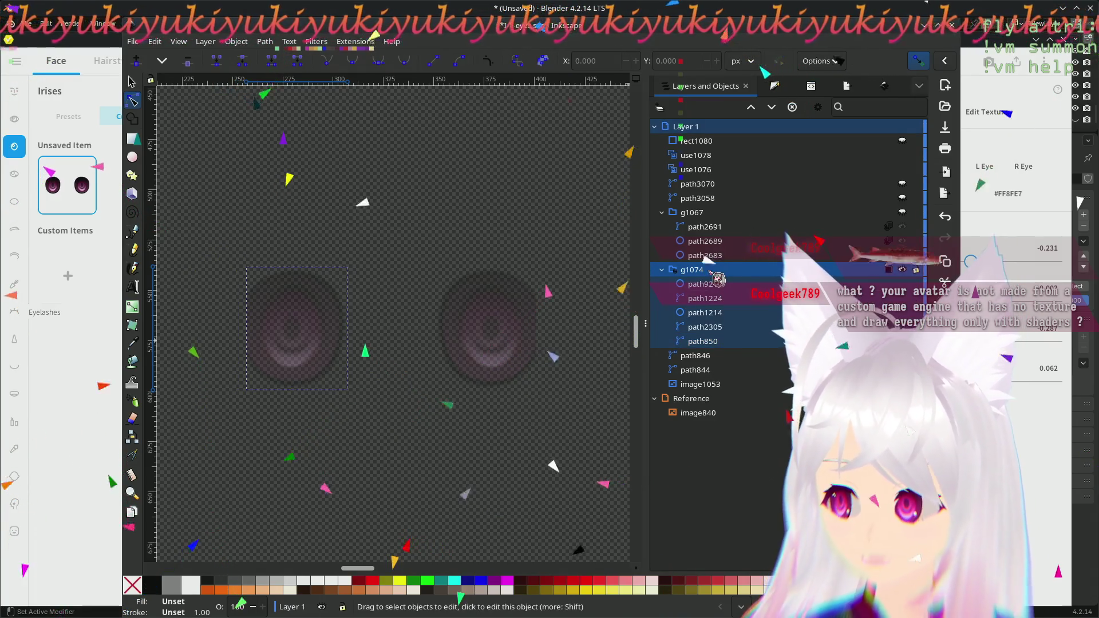
left_click(723, 356)
left_click(722, 384)
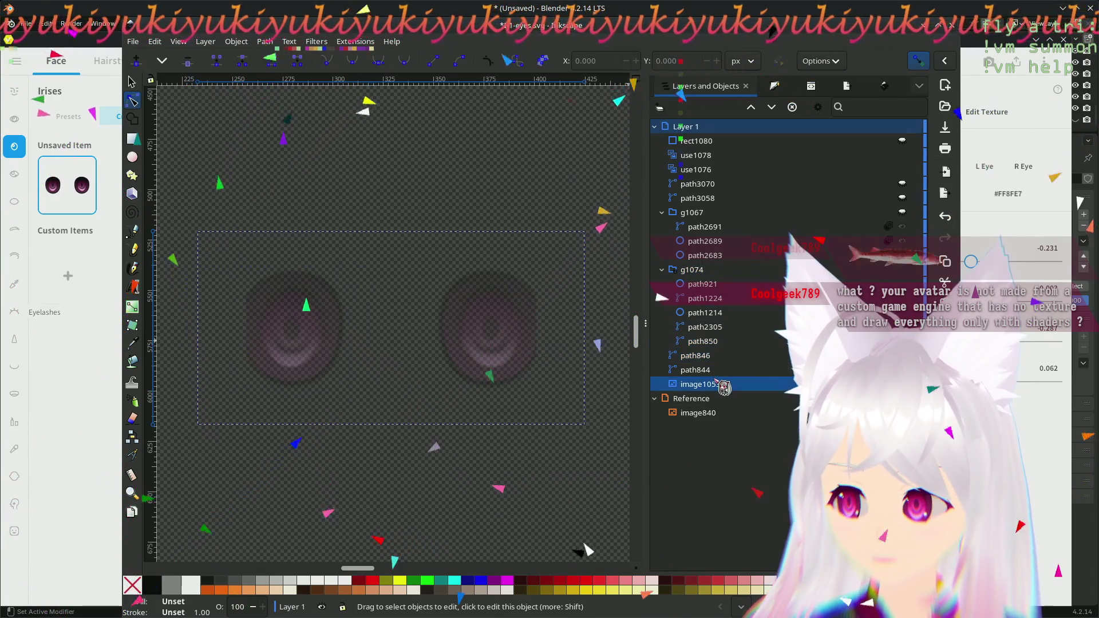
left_click(733, 371)
left_click(736, 356)
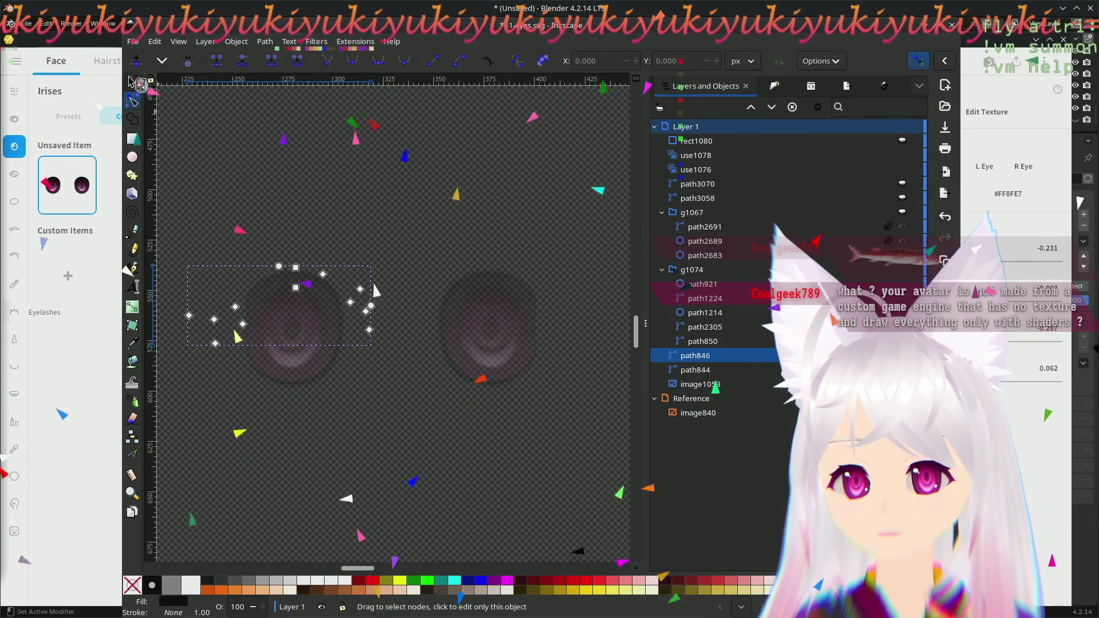
left_click(132, 82)
left_click(359, 414)
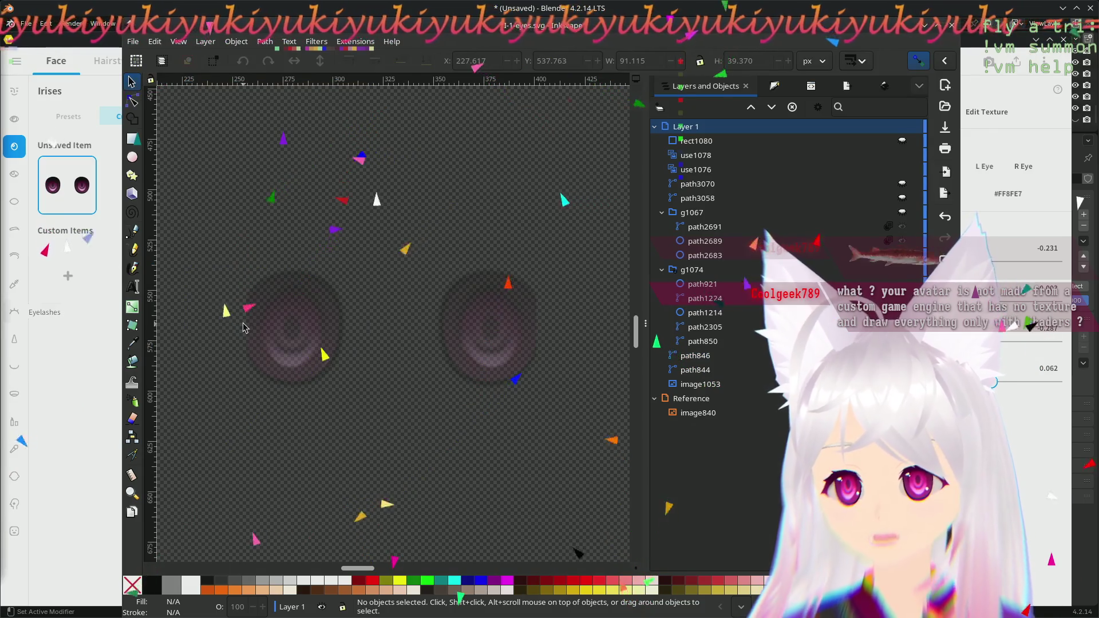
left_click_drag(193, 188, 398, 453)
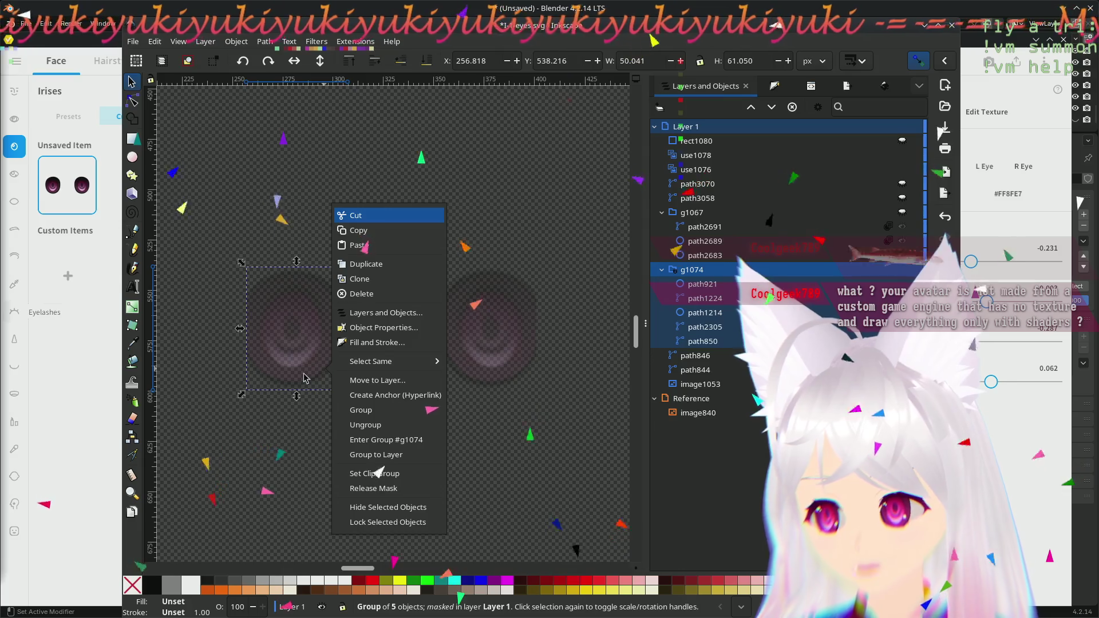
- Browse the dock's panel list, panel options and extra object commands, then open the Object menu
left_click(385, 312)
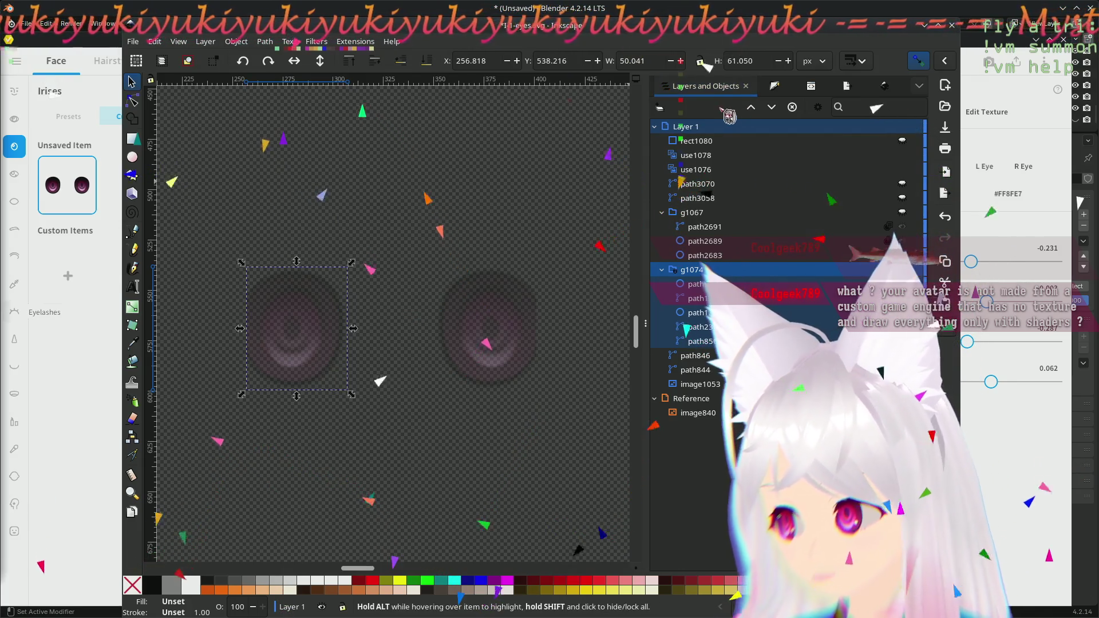
right_click(707, 96)
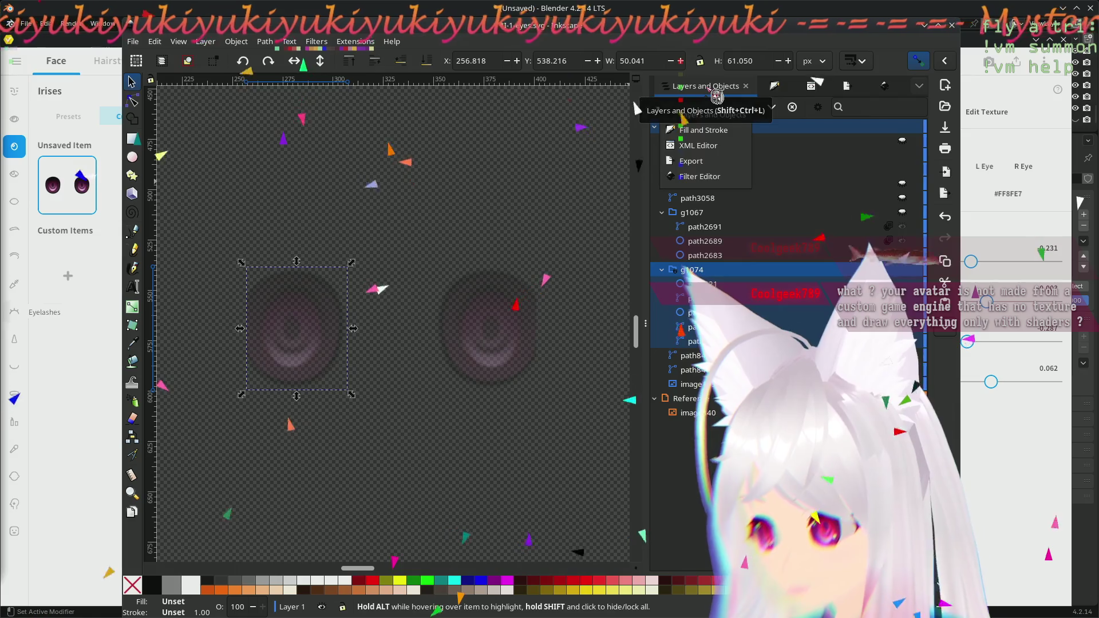
left_click(947, 102)
left_click(921, 87)
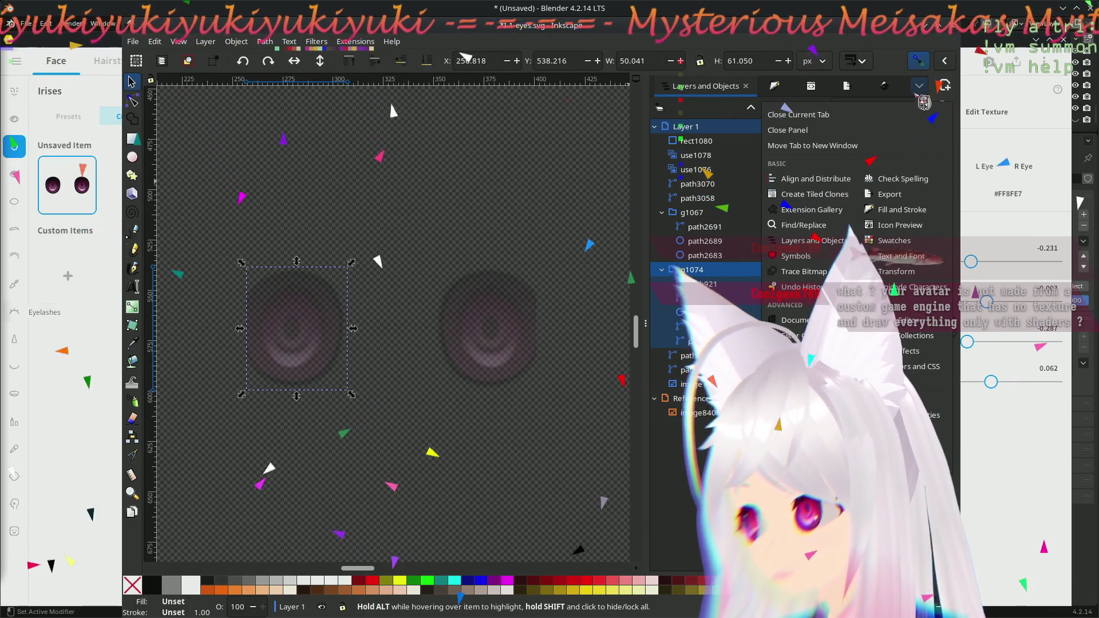
key("Escape")
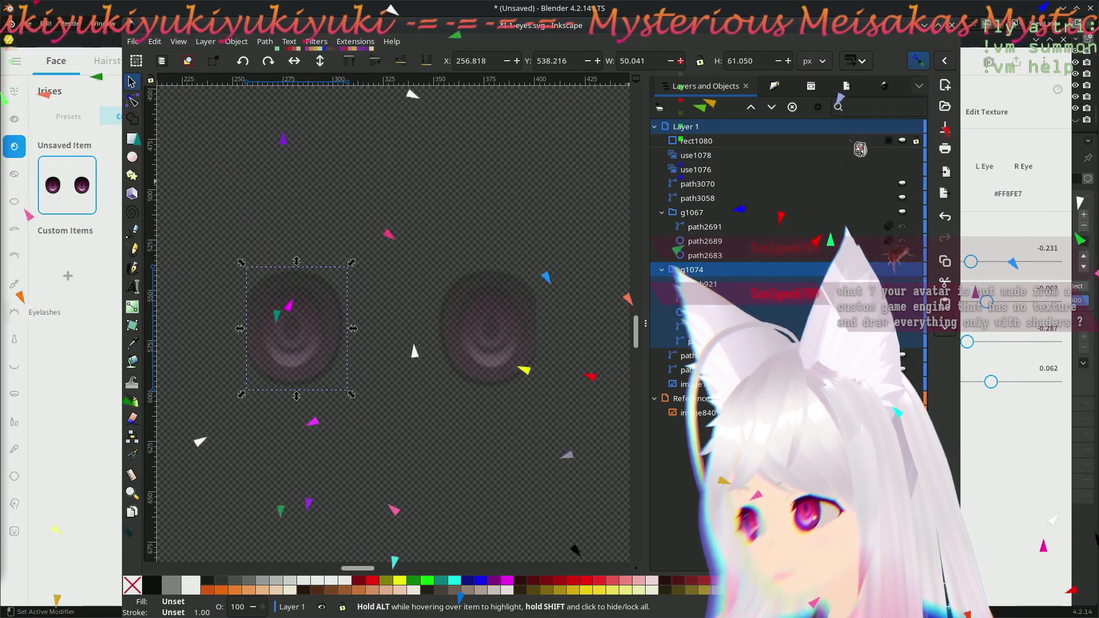
left_click(952, 335)
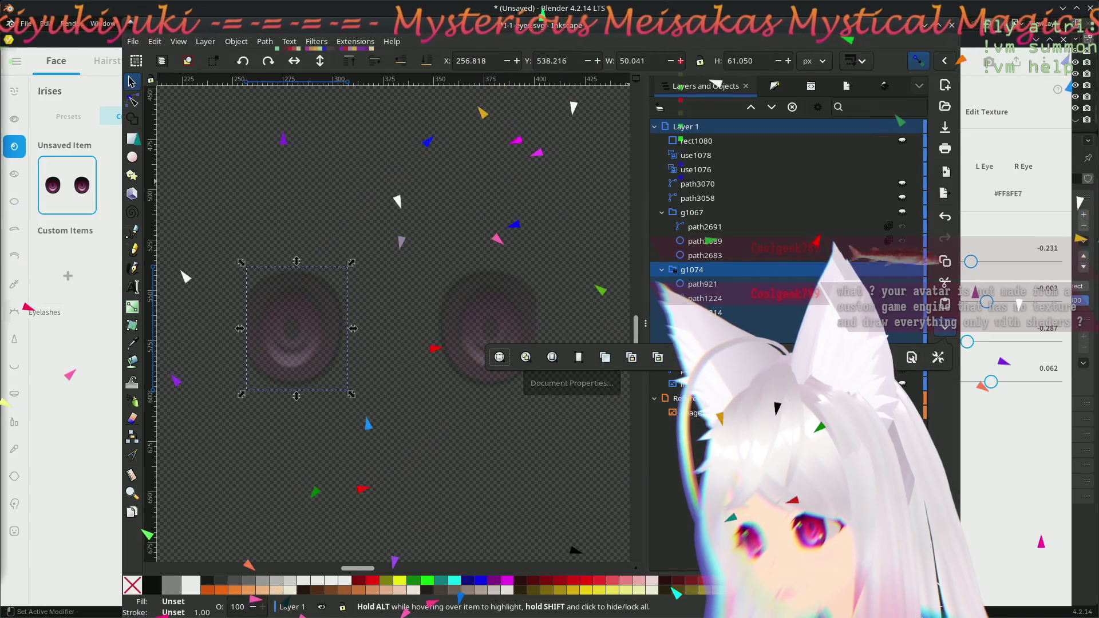
left_click(655, 119)
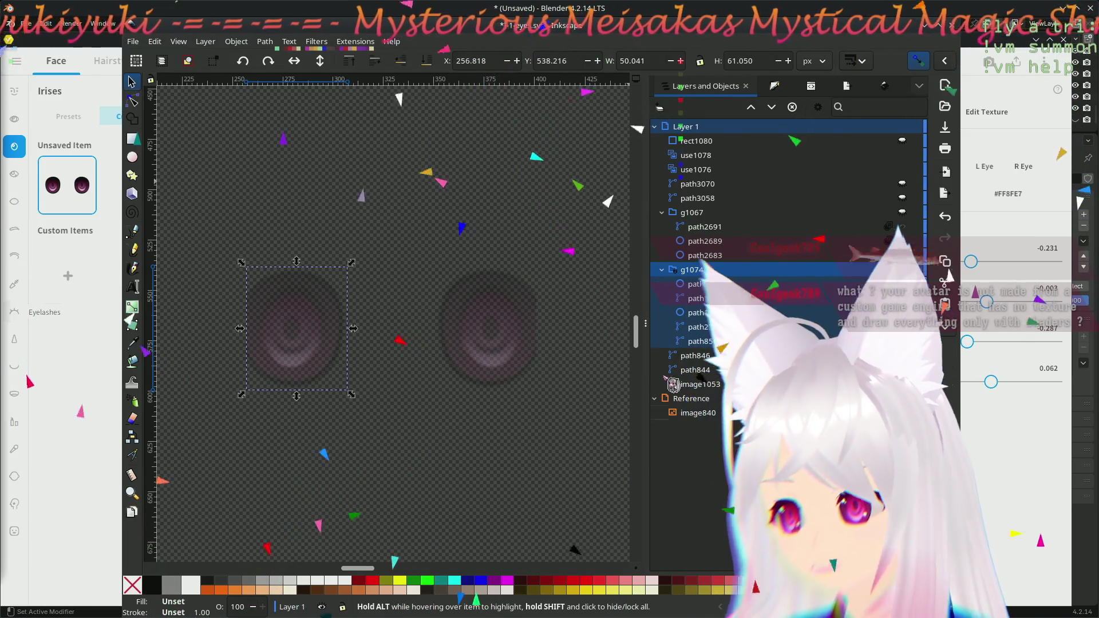
left_click(239, 44)
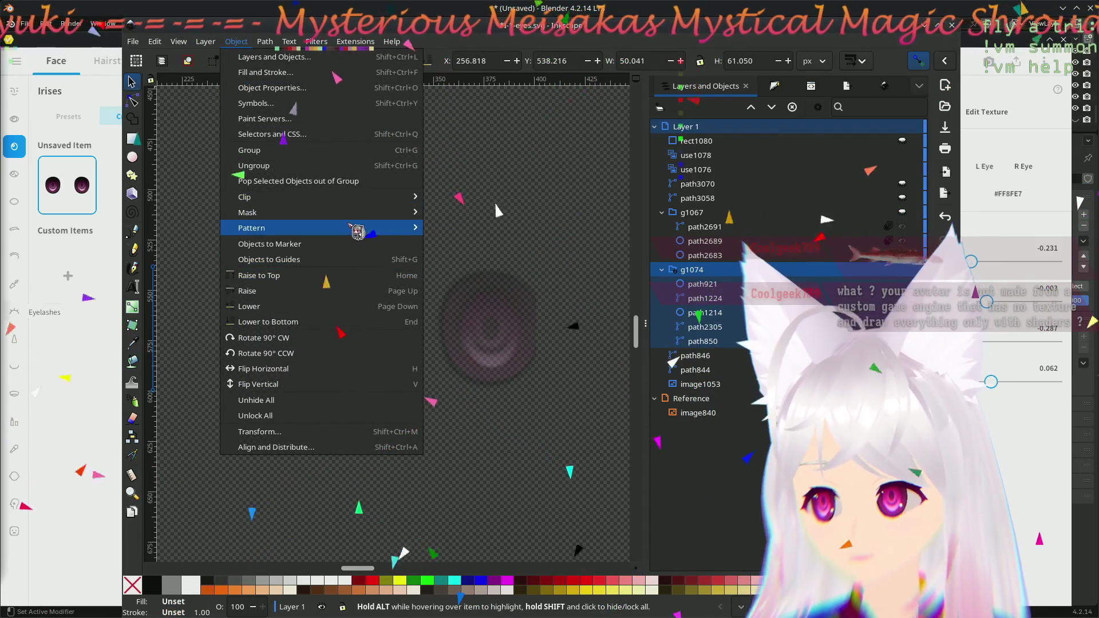
- Release the mask from left eye group g1074 via Object > Mask > Release Mask
mouse_move(359, 224)
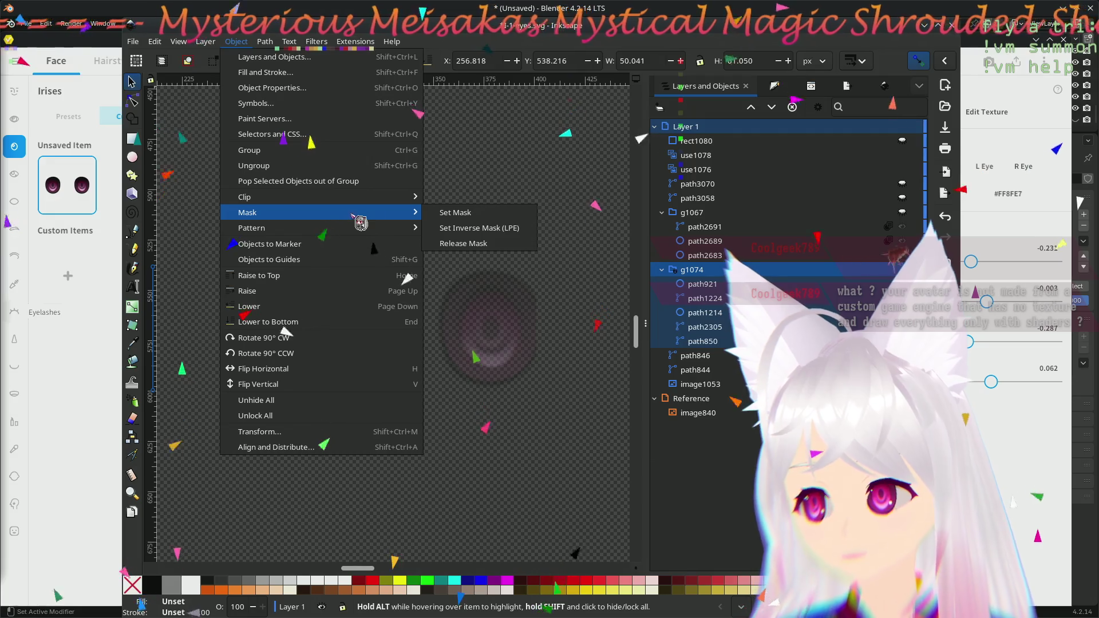
left_click(476, 243)
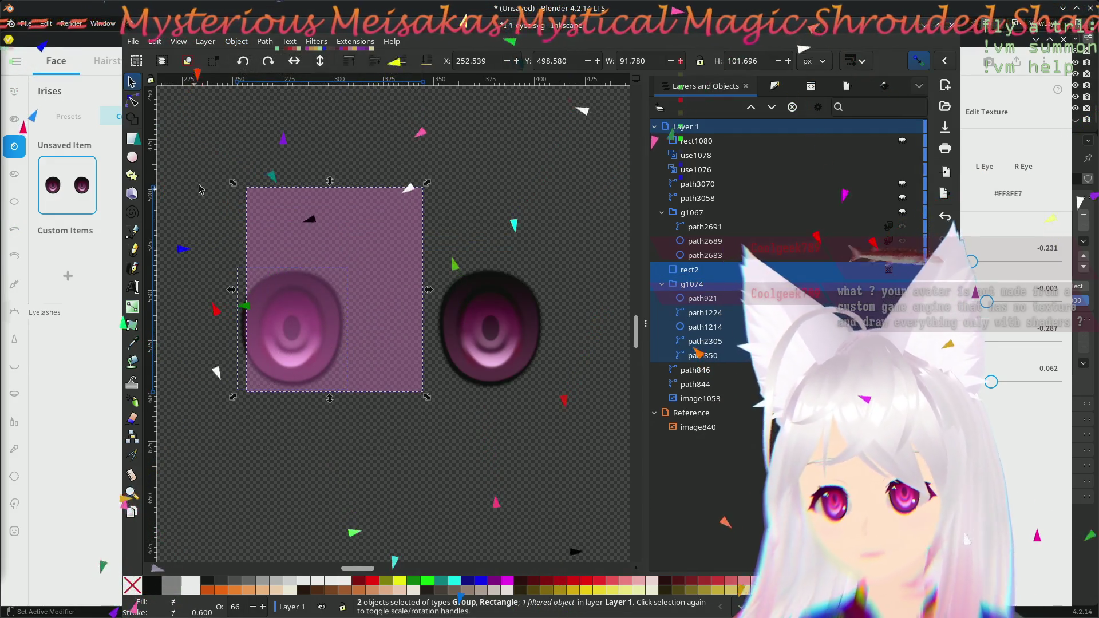
key("n")
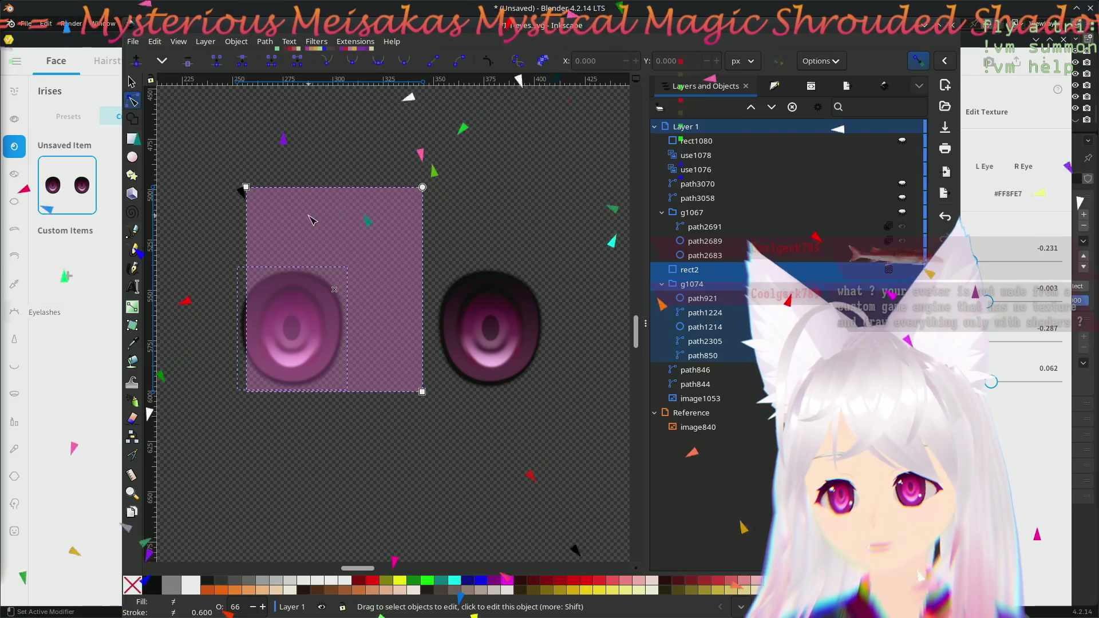
key("Escape")
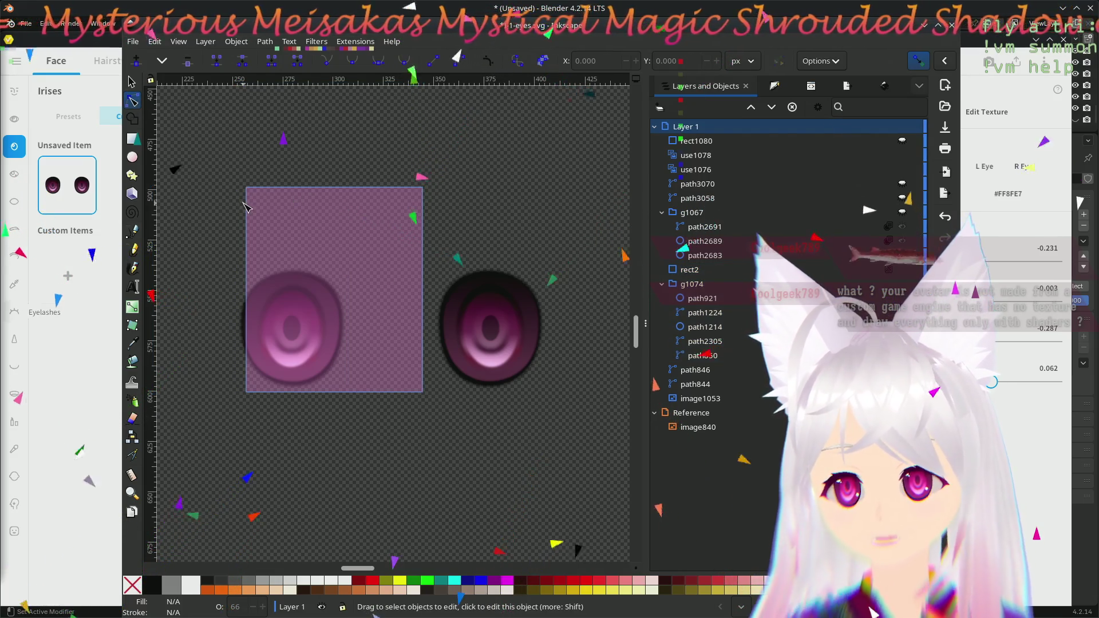
left_click(275, 197)
key("Escape")
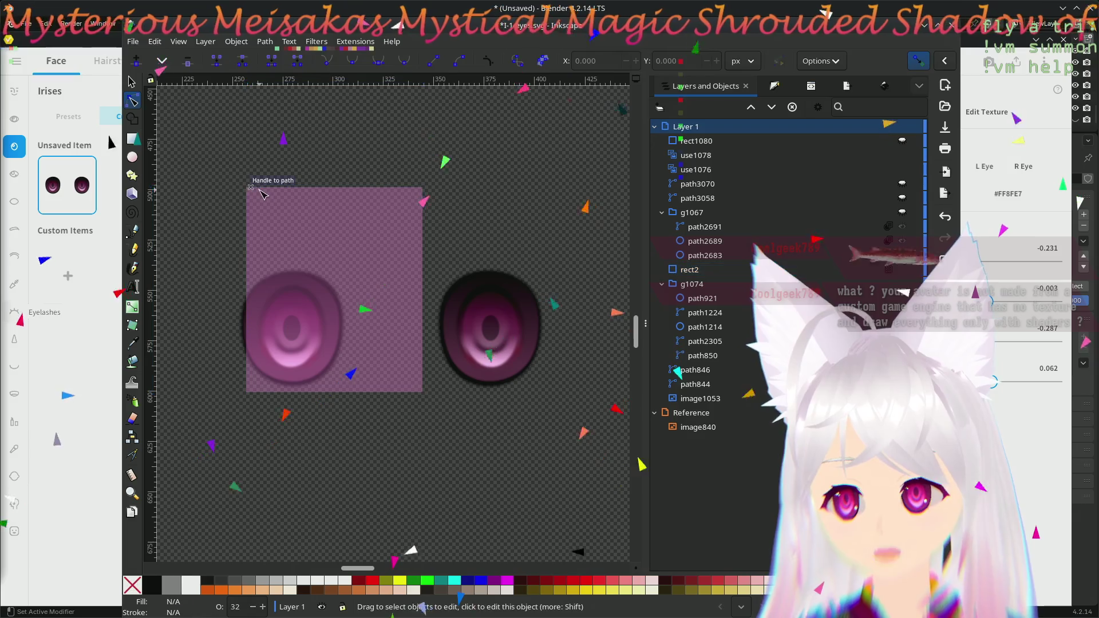
- Move the pink rect2 between the eyes and enlarge it to span both
left_click(281, 225)
key("s")
mouse_move(296, 227)
left_mouse_down()
mouse_move(324, 272)
mouse_move(350, 267)
left_mouse_up()
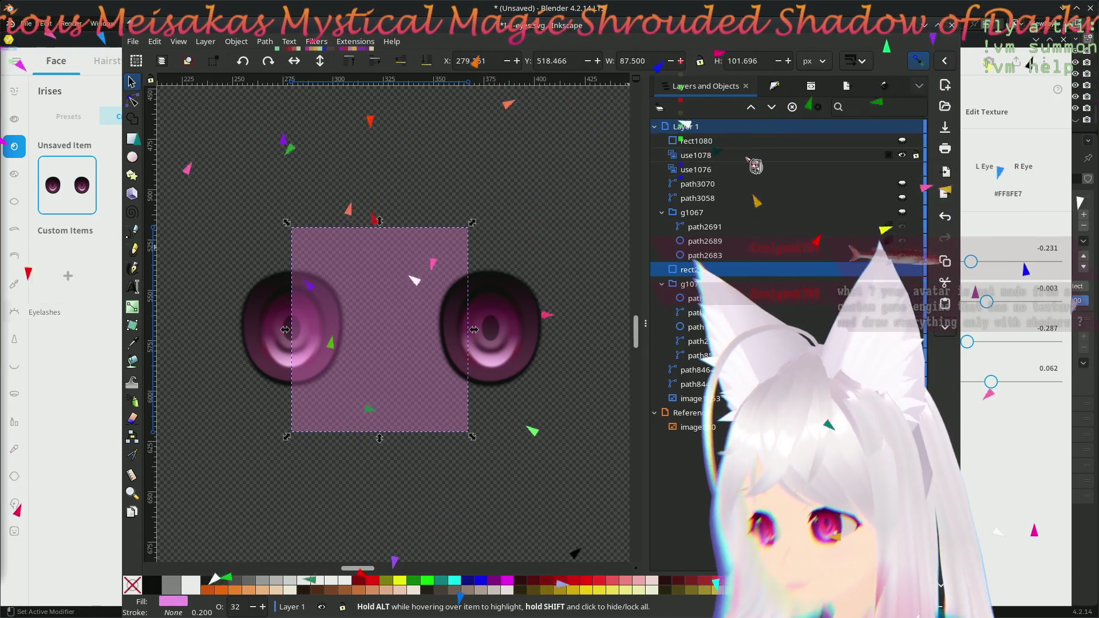
left_click_drag(471, 222, 496, 215)
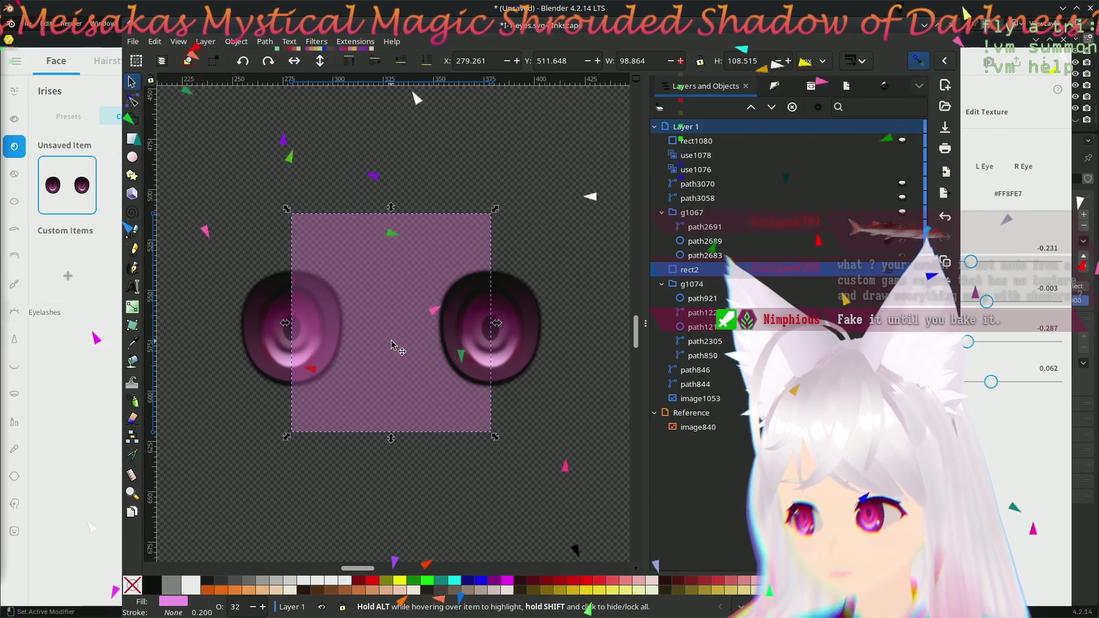
- Raise the pink rect2 to the top of Layer 1 and reselect it
left_click(539, 321)
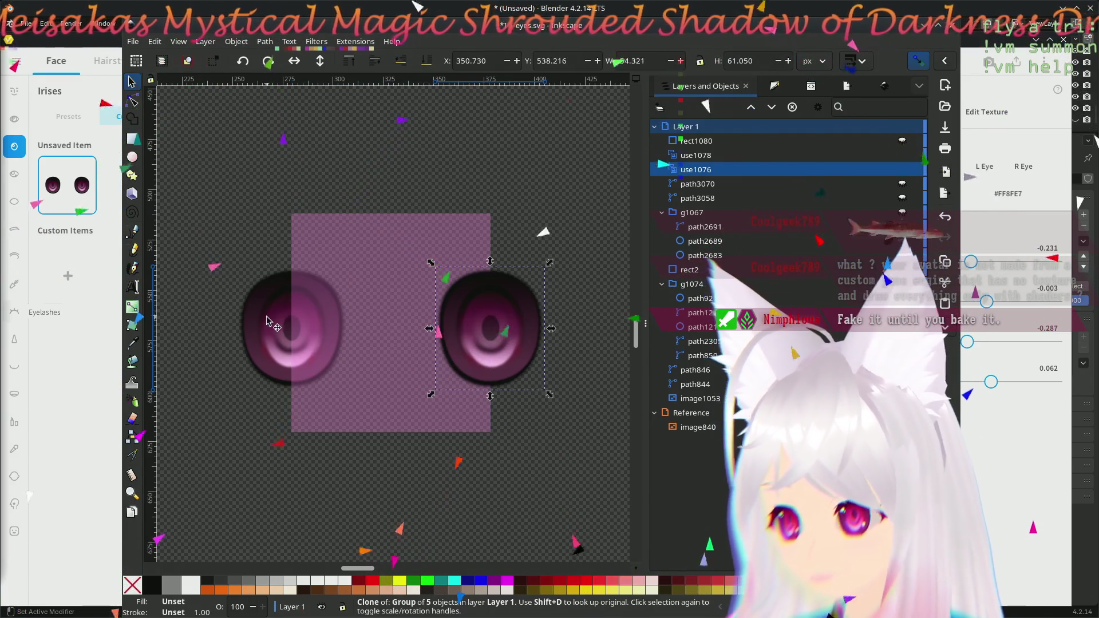
left_click(266, 339)
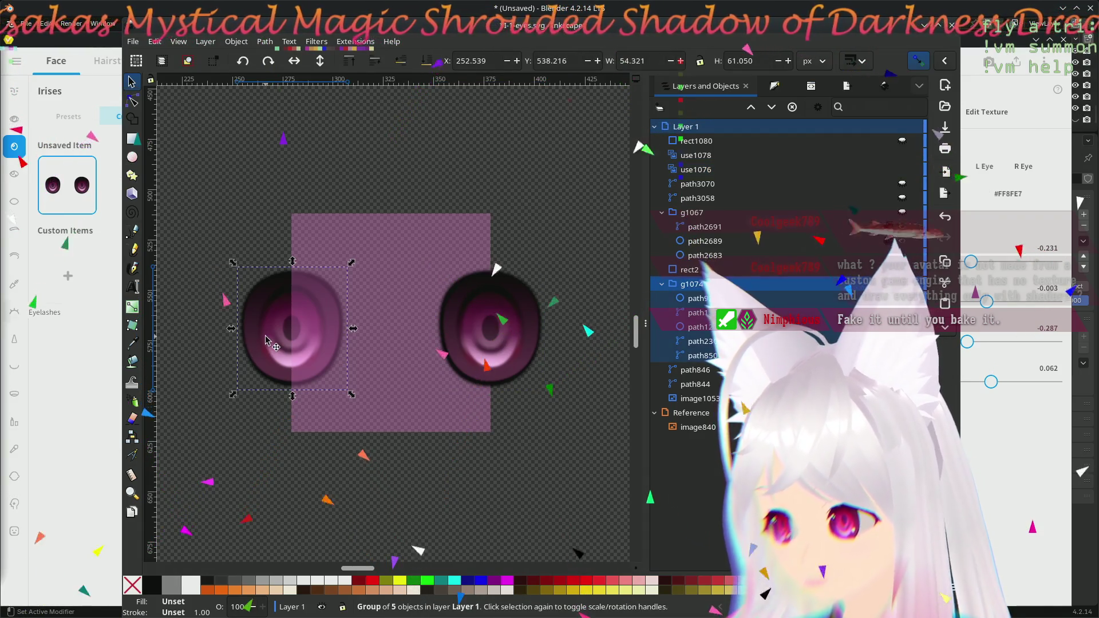
left_click(538, 321)
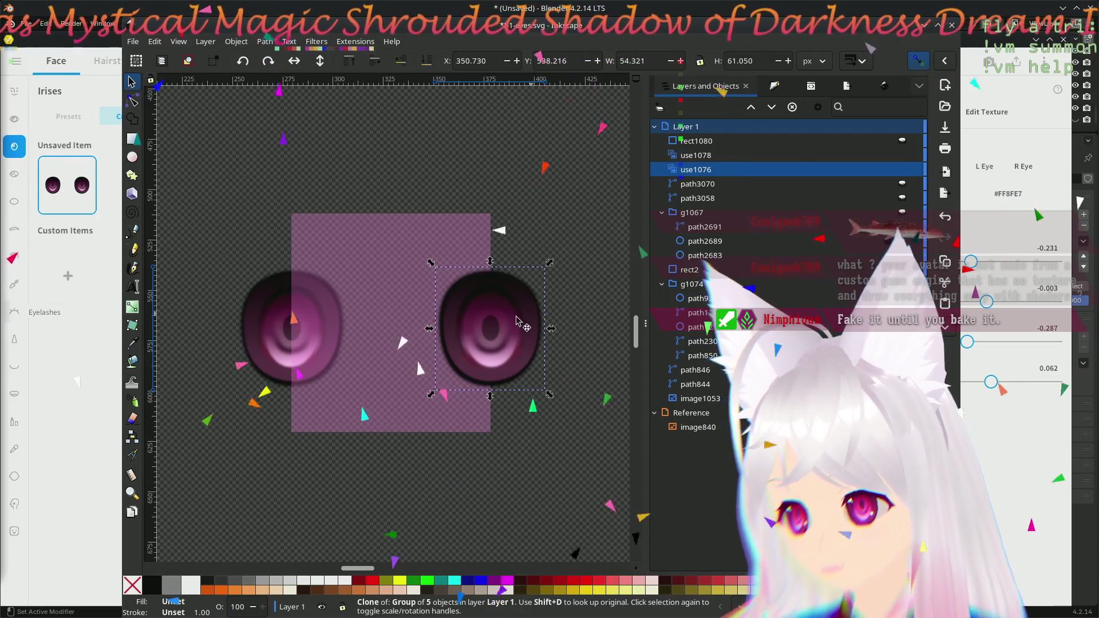
left_click(360, 286)
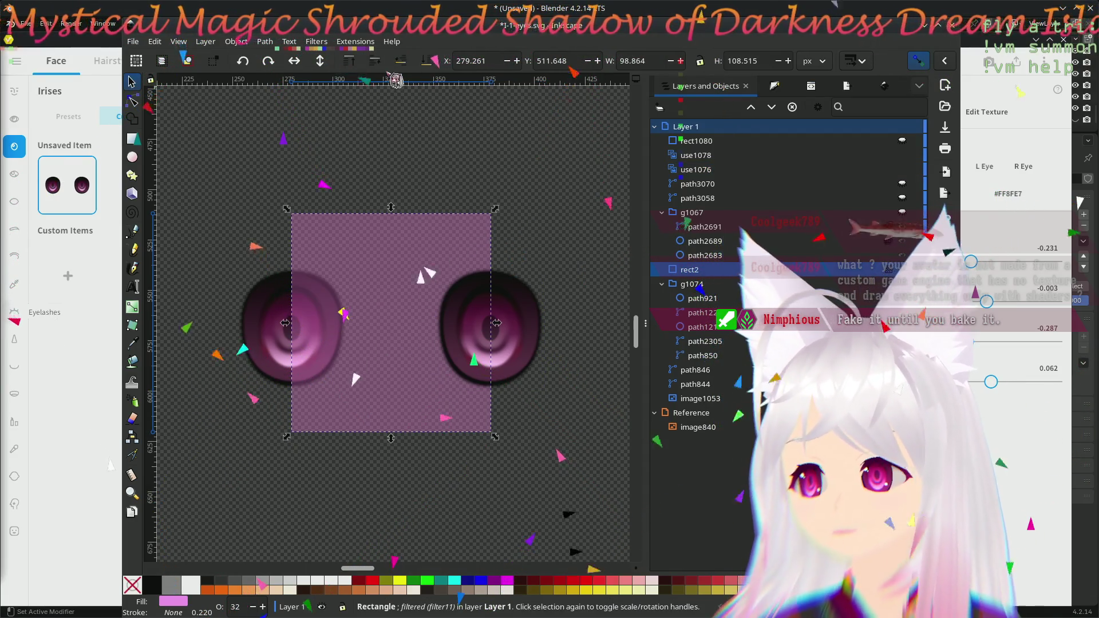
left_click(349, 62)
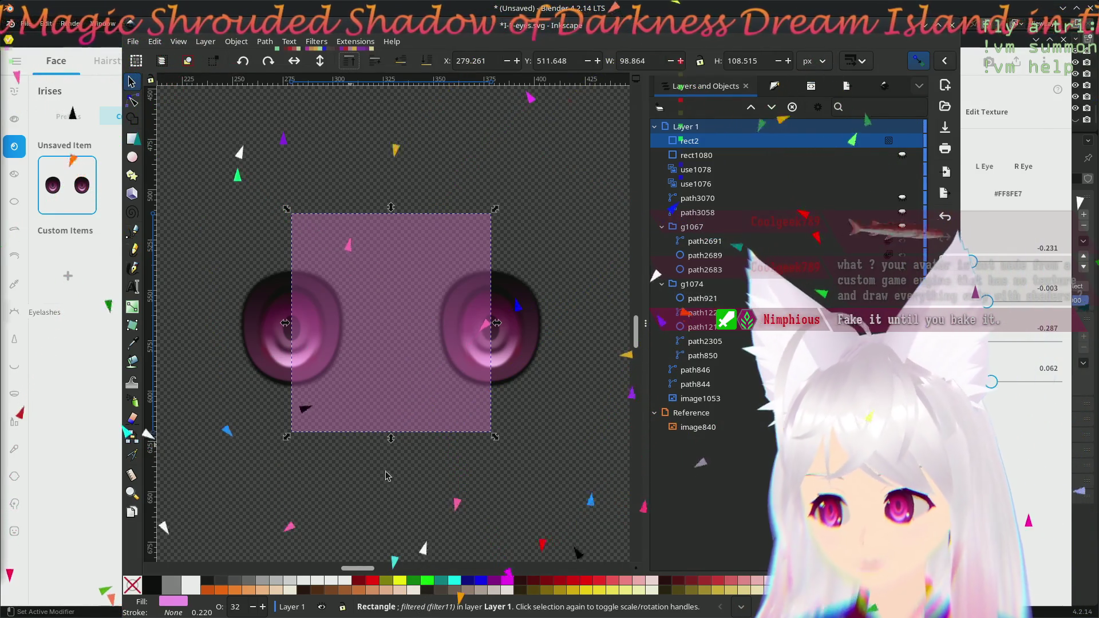
left_click(464, 490)
left_click(417, 264)
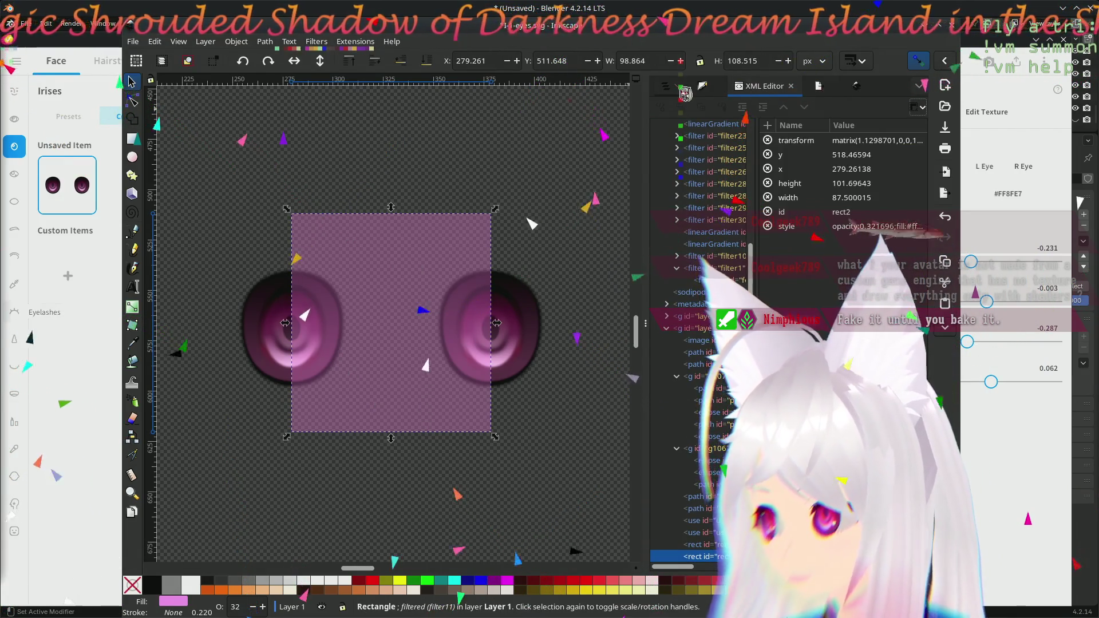
- Set the pink rectangle rect2's opacity to 100 in Fill and Stroke
key("ctrl+shift+f")
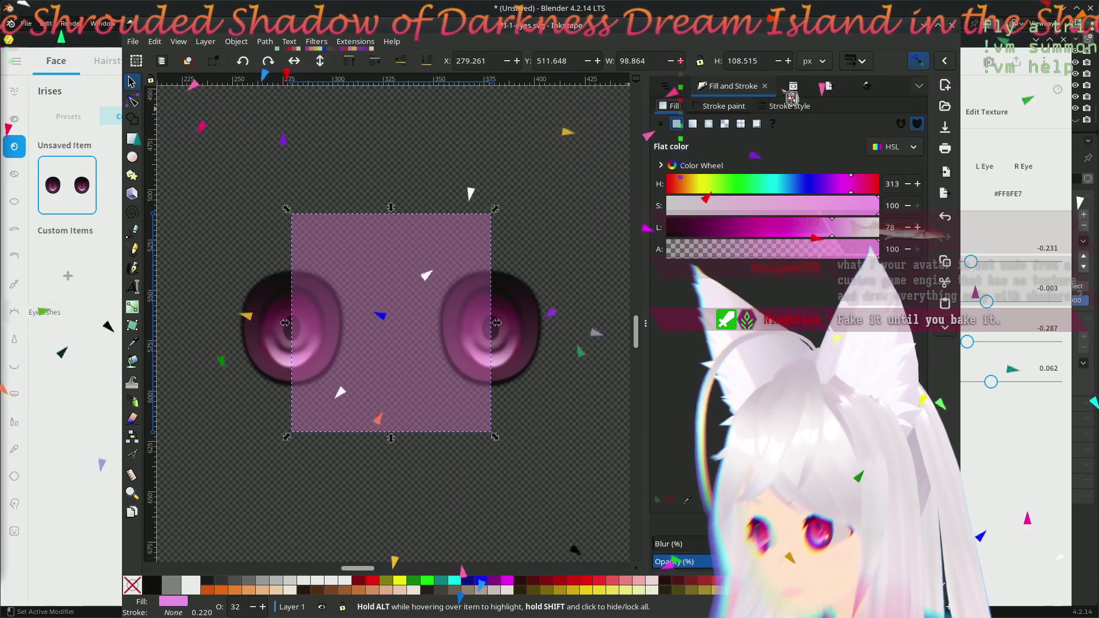
type("100")
key("Return")
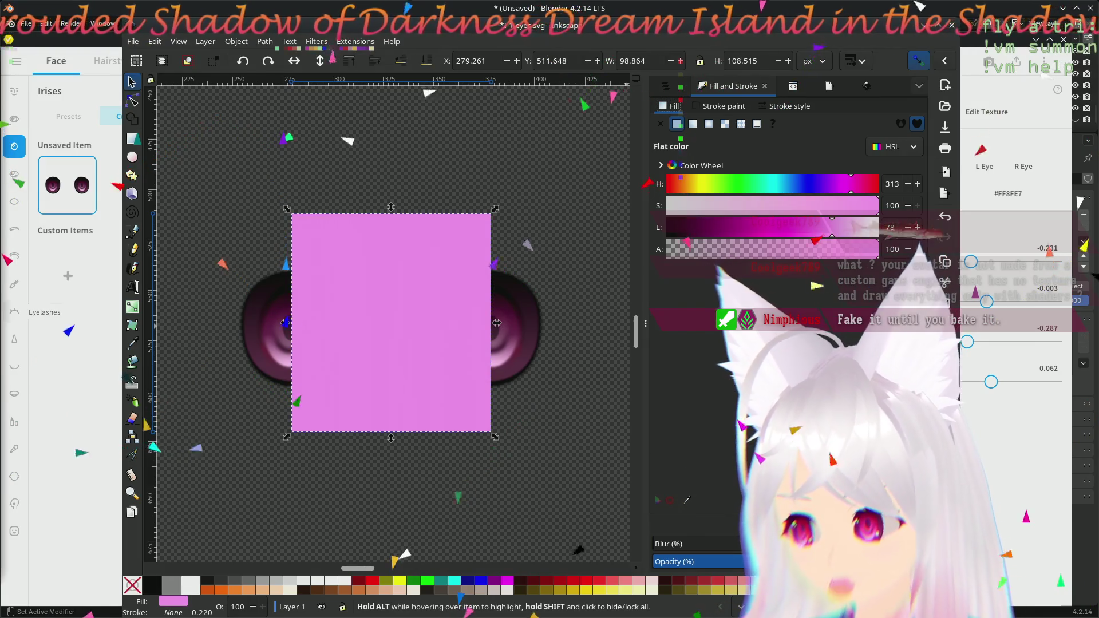
- Box-select the eye clones and the left eye group on the canvas
left_click_drag(160, 234, 566, 420)
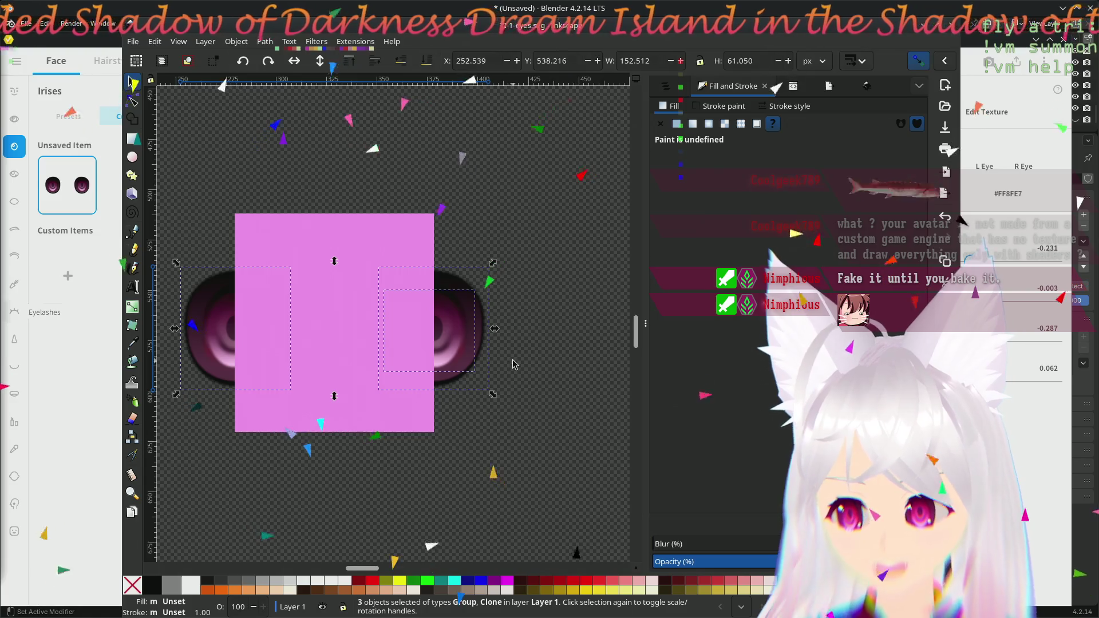
left_click(485, 325)
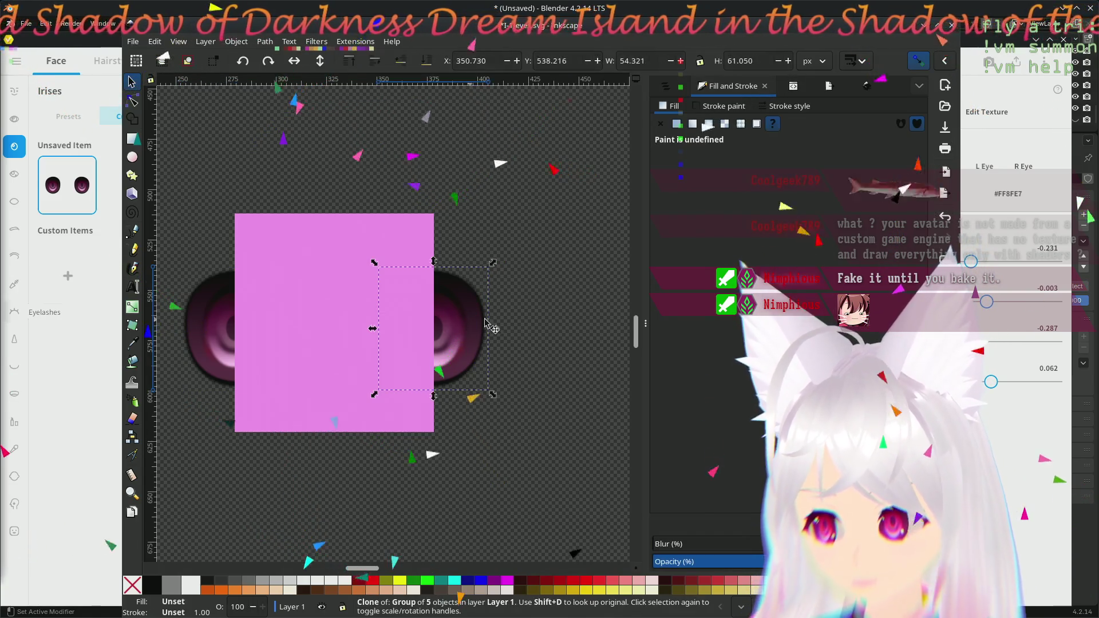
key("Escape")
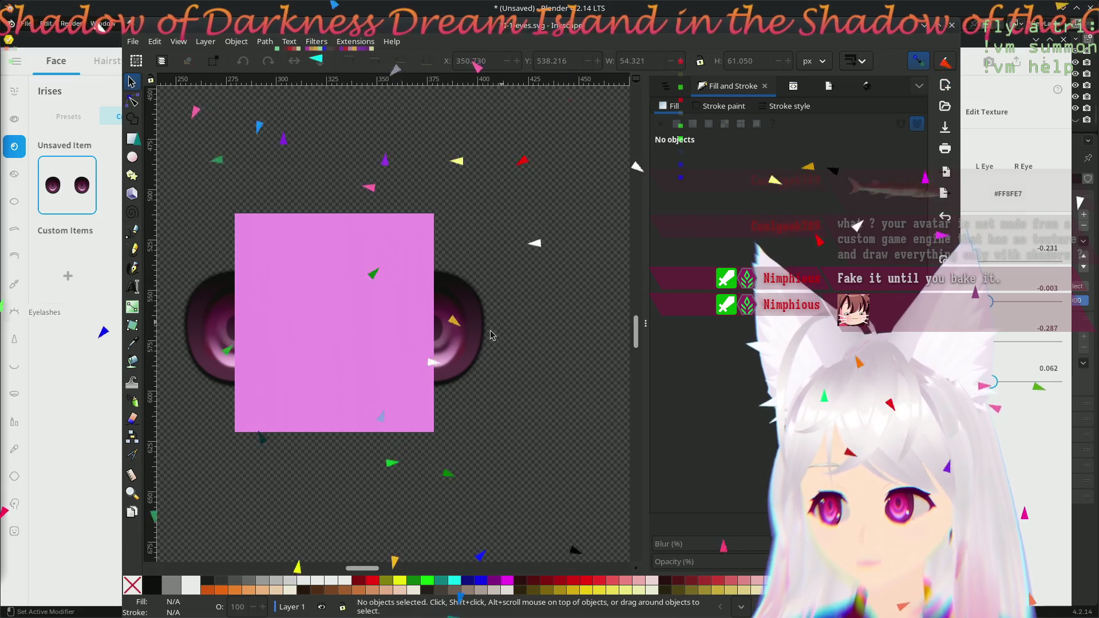
left_click_drag(589, 216, 319, 460)
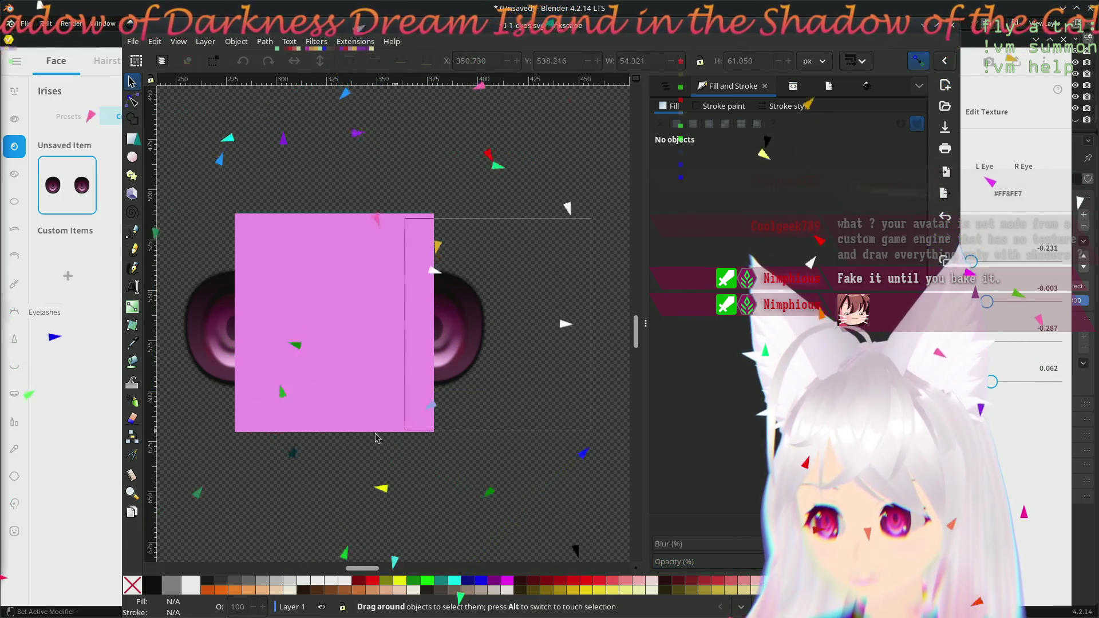
scroll(361, 570, "left", 3)
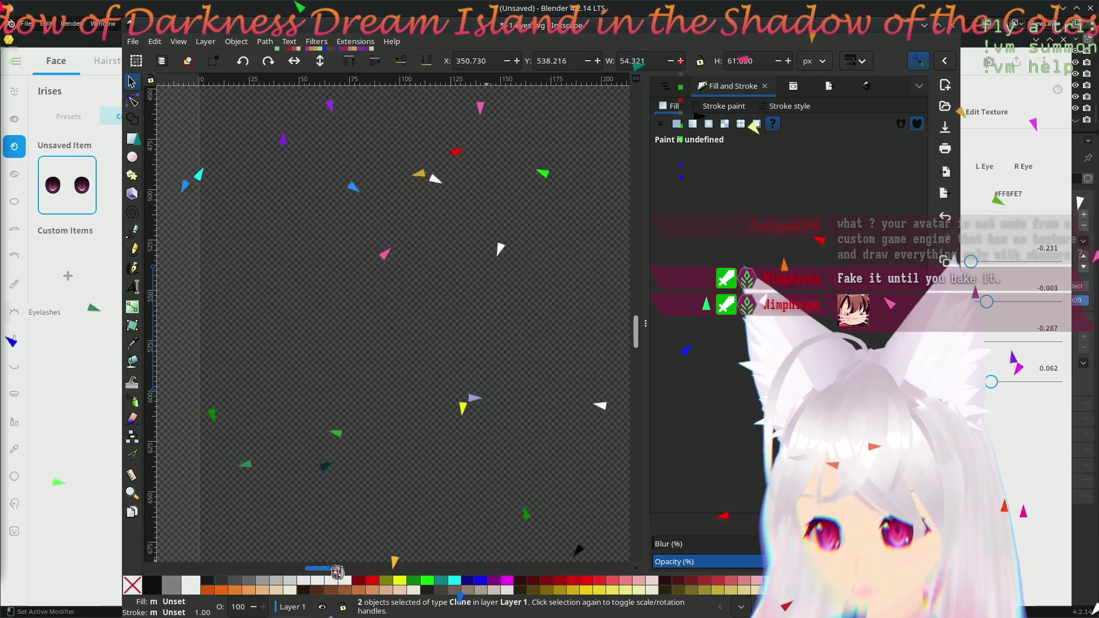
scroll(363, 569, "right", 2)
left_click_drag(221, 241, 429, 446)
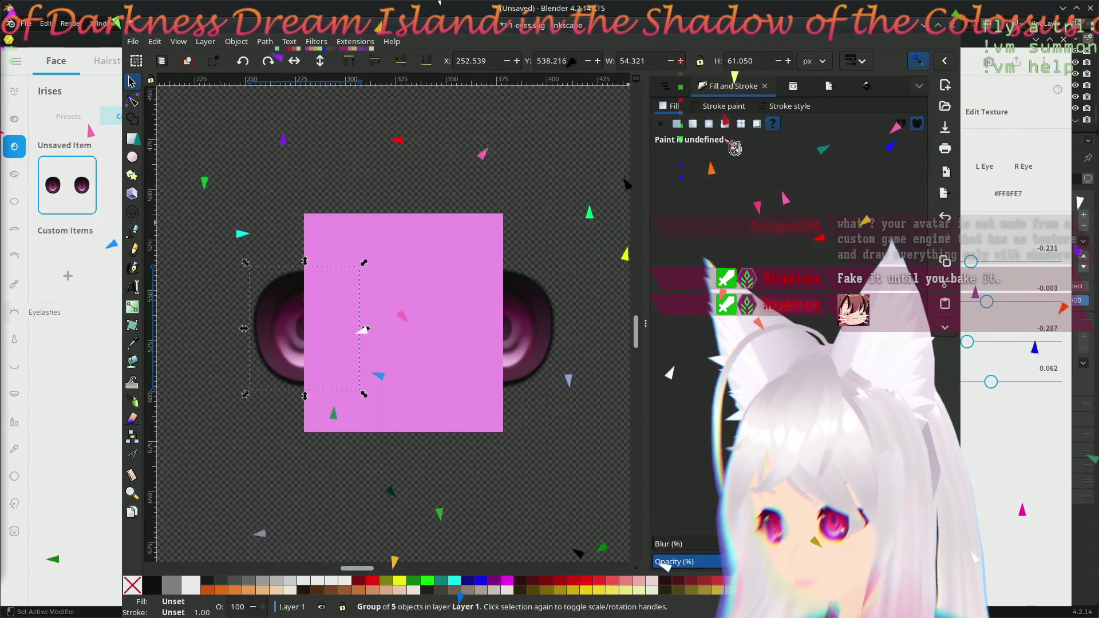
- Show the Layers and Objects tree and select the right-eye clones use1078 and use1076
left_click(685, 91)
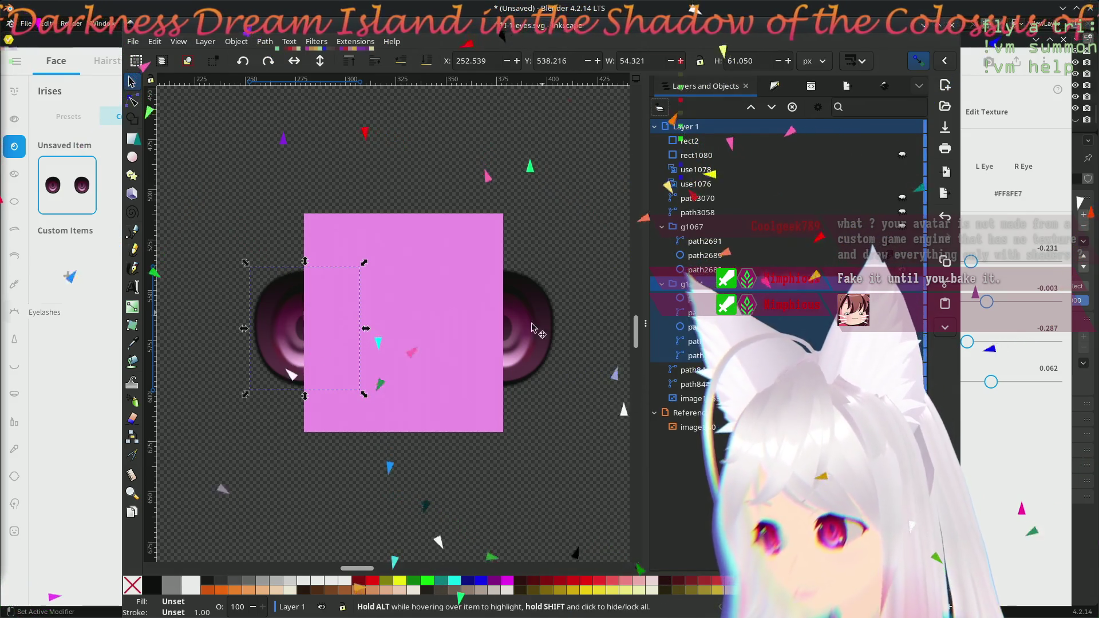
left_click(543, 350)
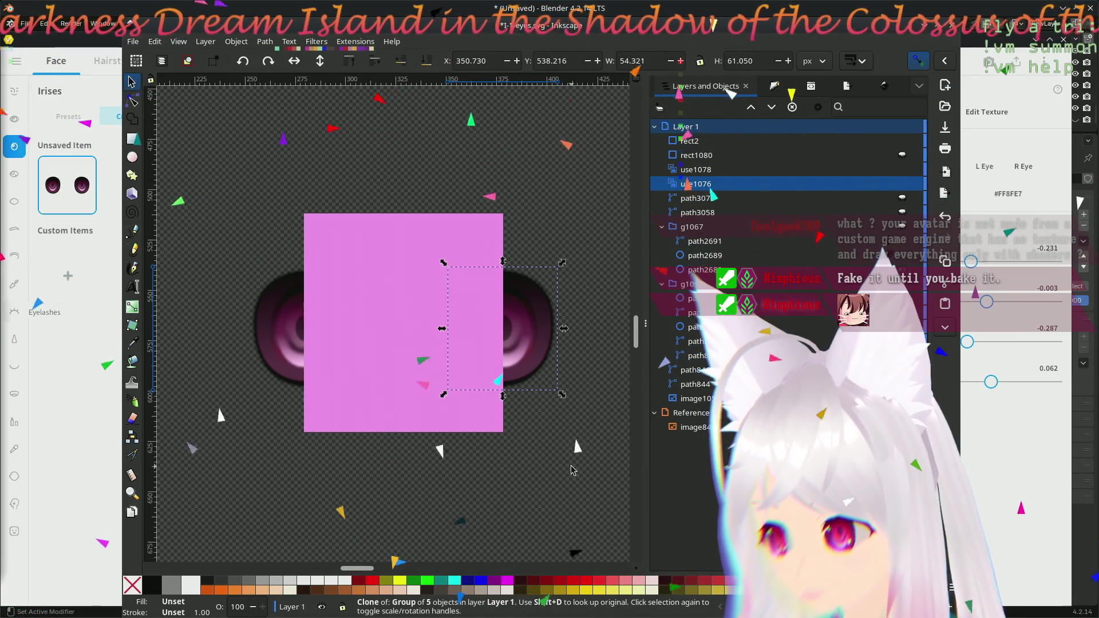
left_click(572, 470)
left_click(528, 334)
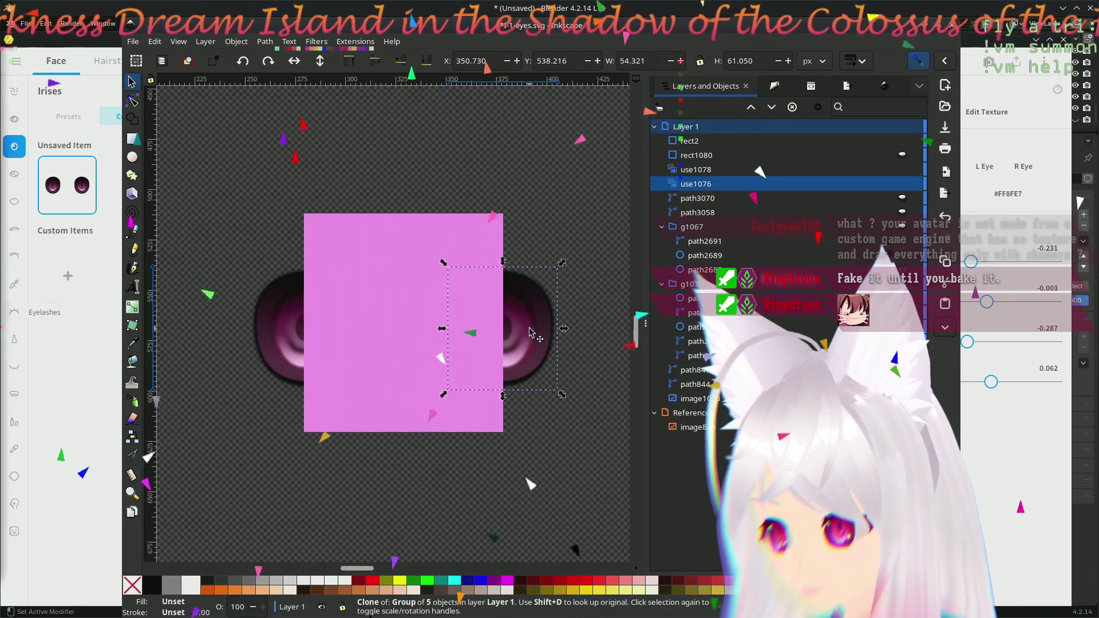
left_click(575, 259)
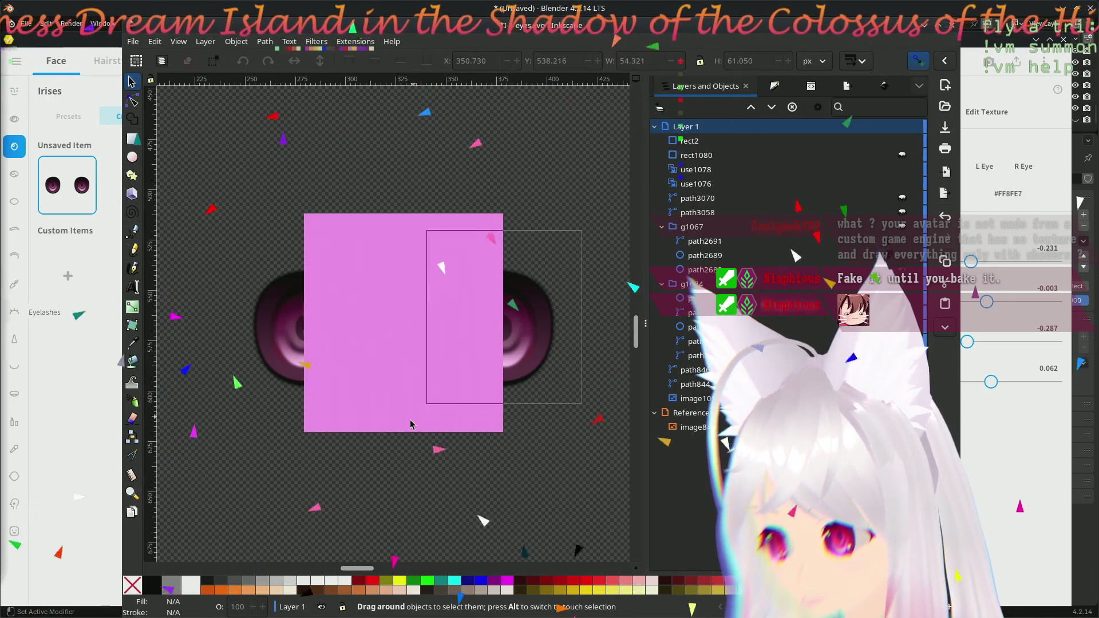
left_click_drag(578, 233, 404, 432)
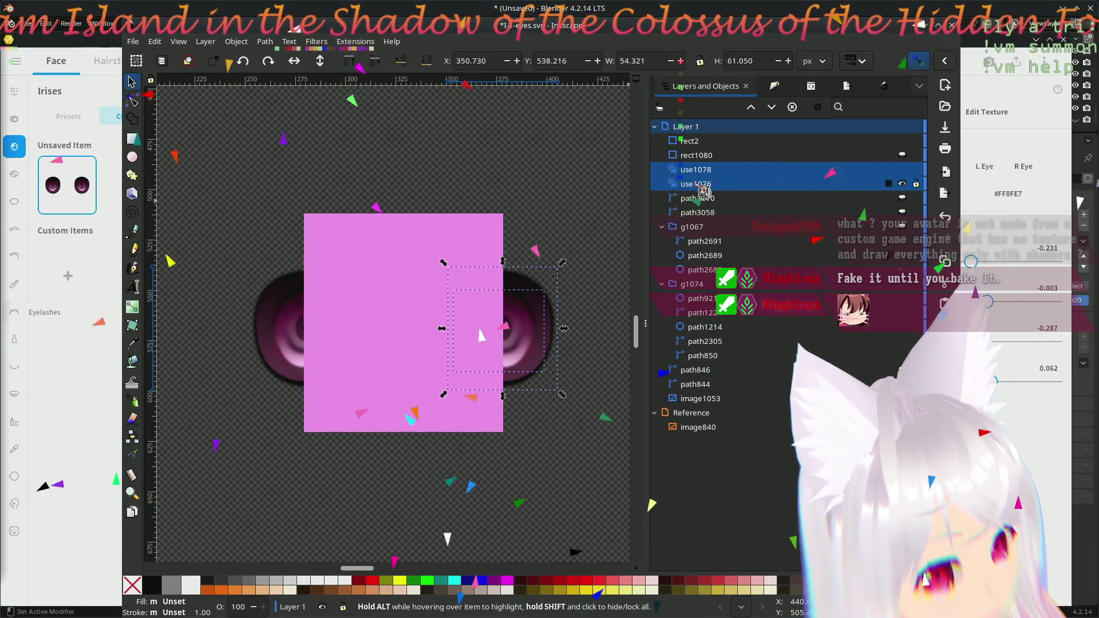
- Select the pink rectangle together with the eyes and apply Object > Mask > Set Mask
left_click(565, 245)
left_click(344, 387)
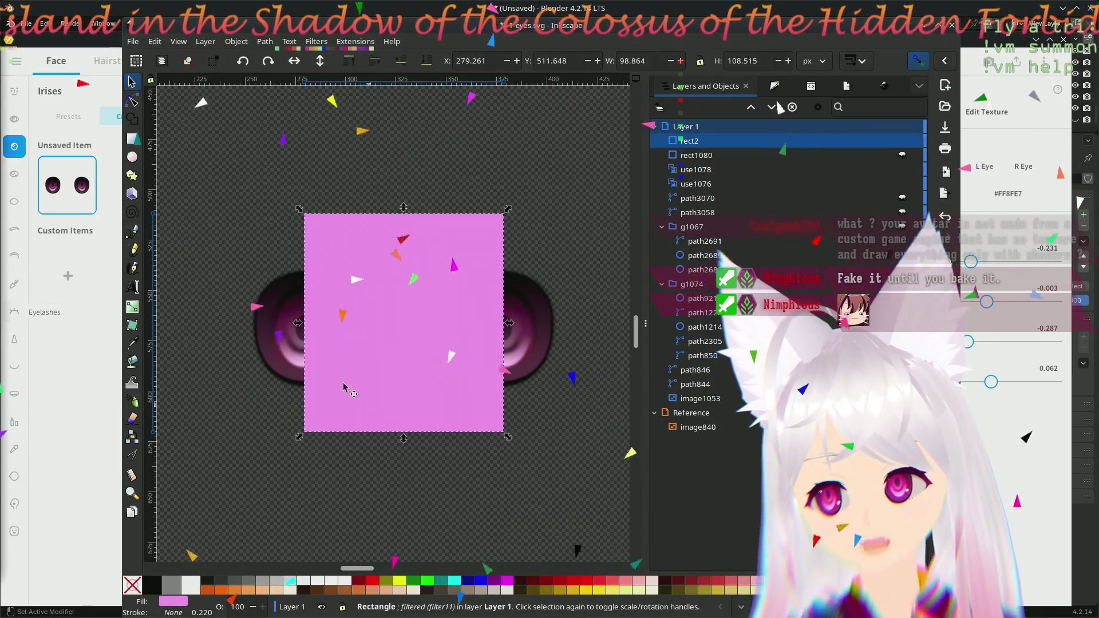
left_click_drag(214, 241, 601, 434, "shift")
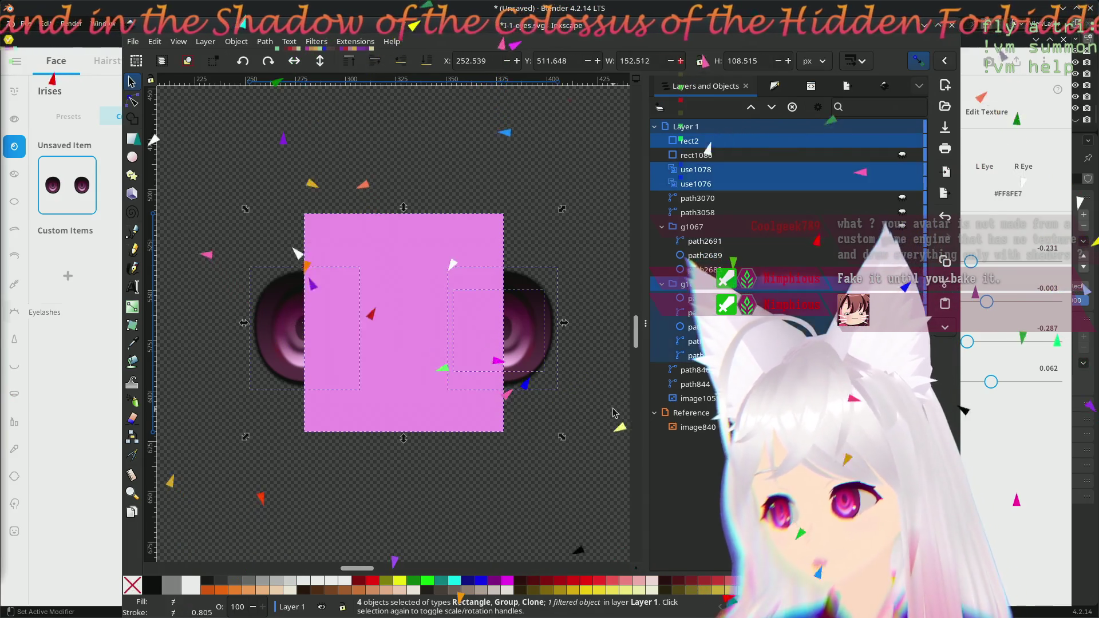
left_click(236, 41)
mouse_move(265, 42)
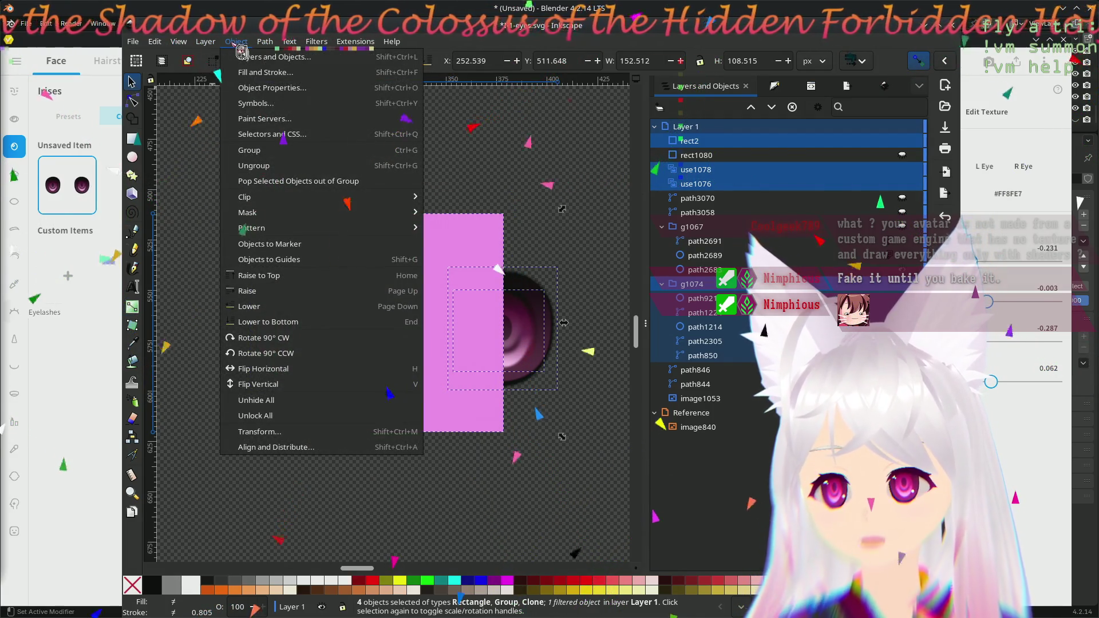
mouse_move(401, 212)
left_click(467, 222)
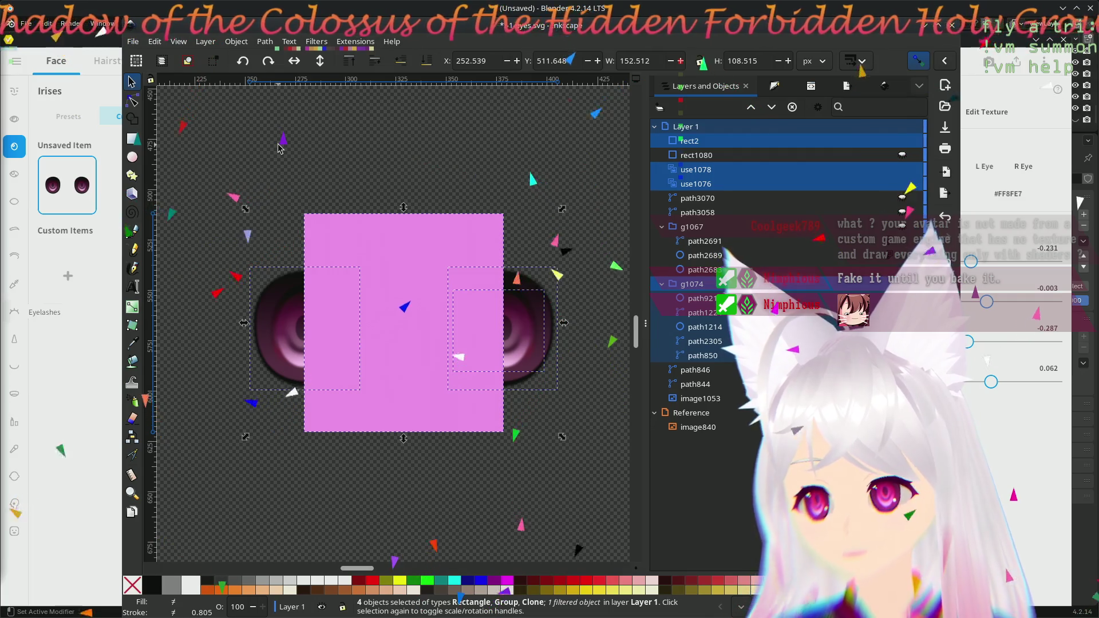
- Group both eye clones and the left eye group into one group, g2
left_click(362, 148)
left_click_drag(191, 239, 598, 411)
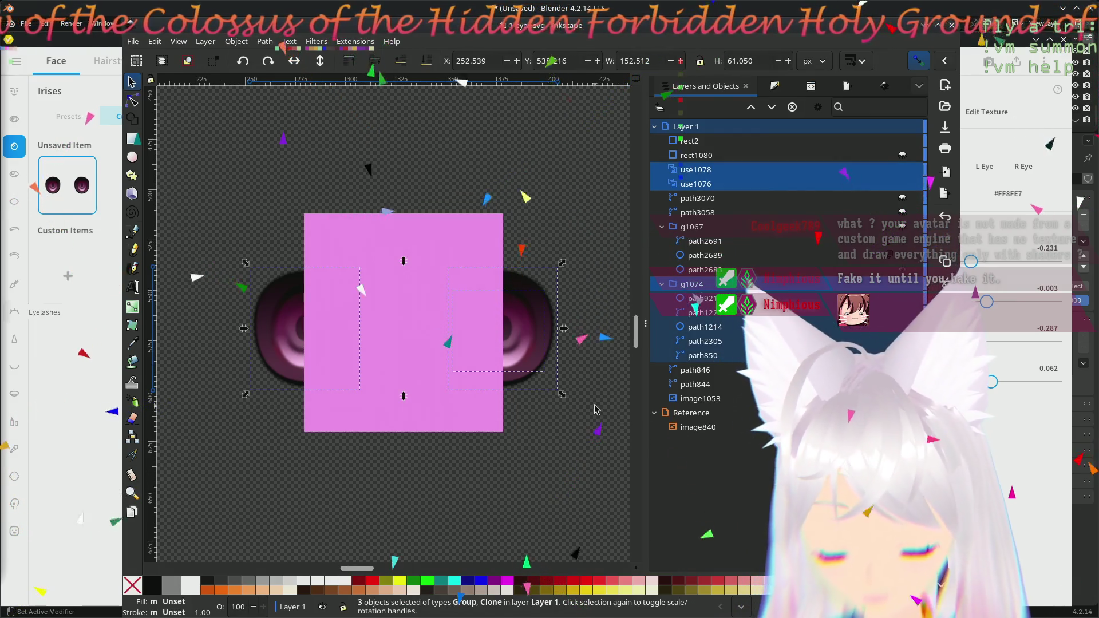
key("ctrl+g")
key("Escape")
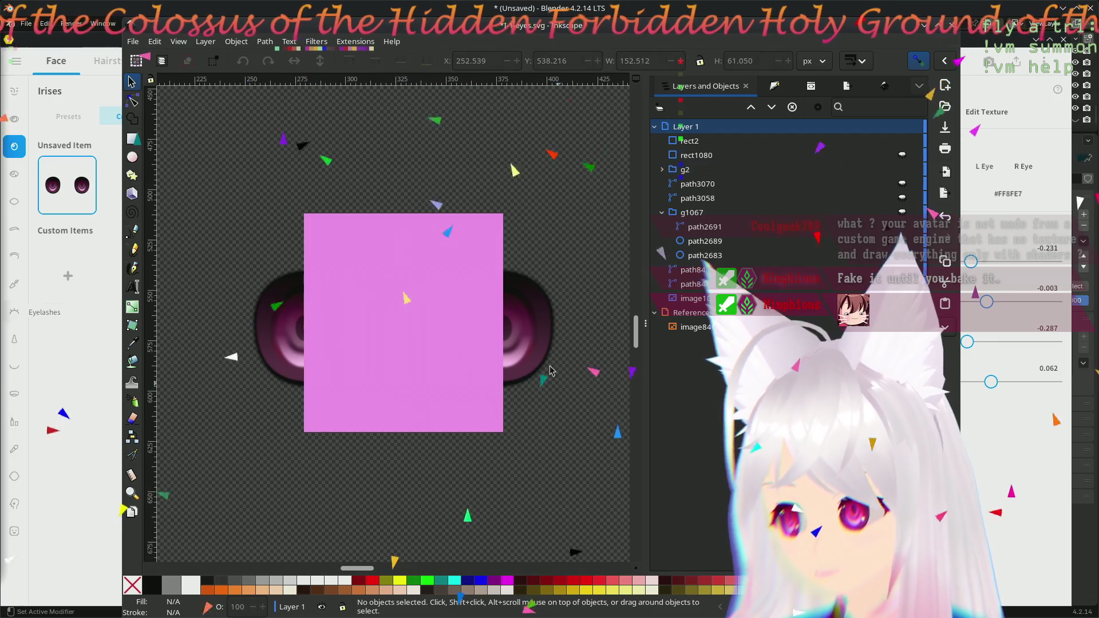
- Mask group g2 with the pink rectangle, then reselect the masked group
left_click(498, 323)
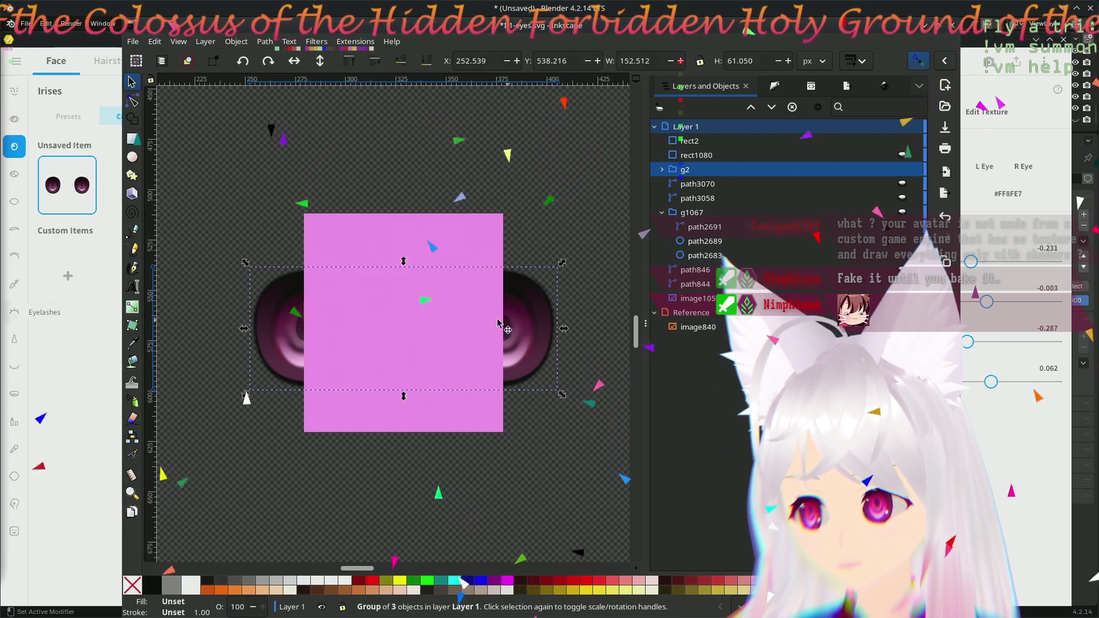
left_click(497, 240, "shift")
left_click(236, 41)
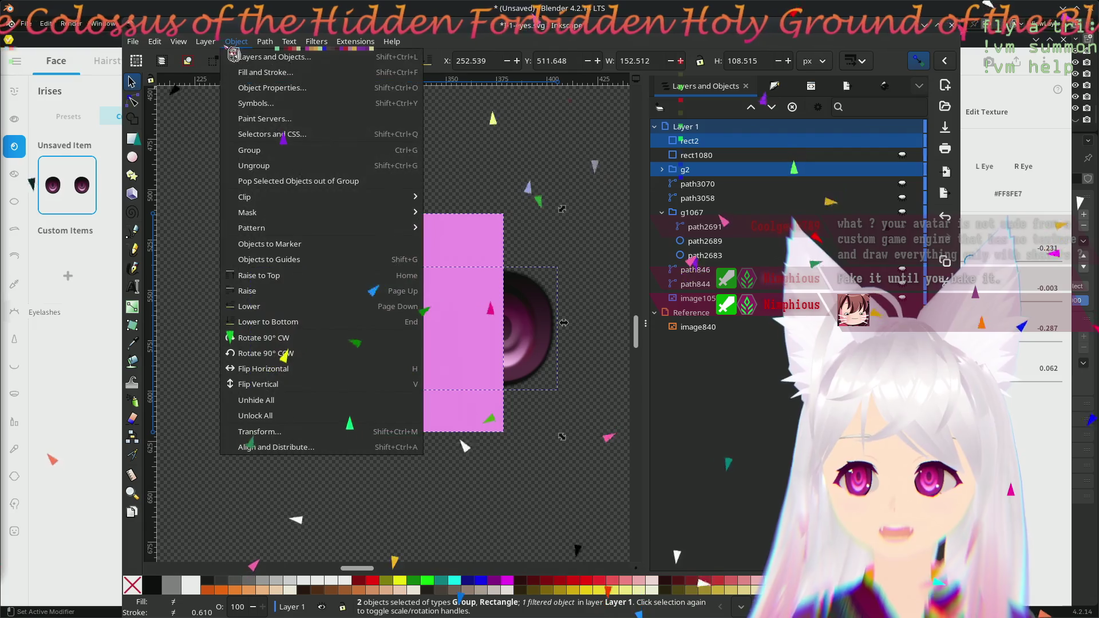
mouse_move(409, 213)
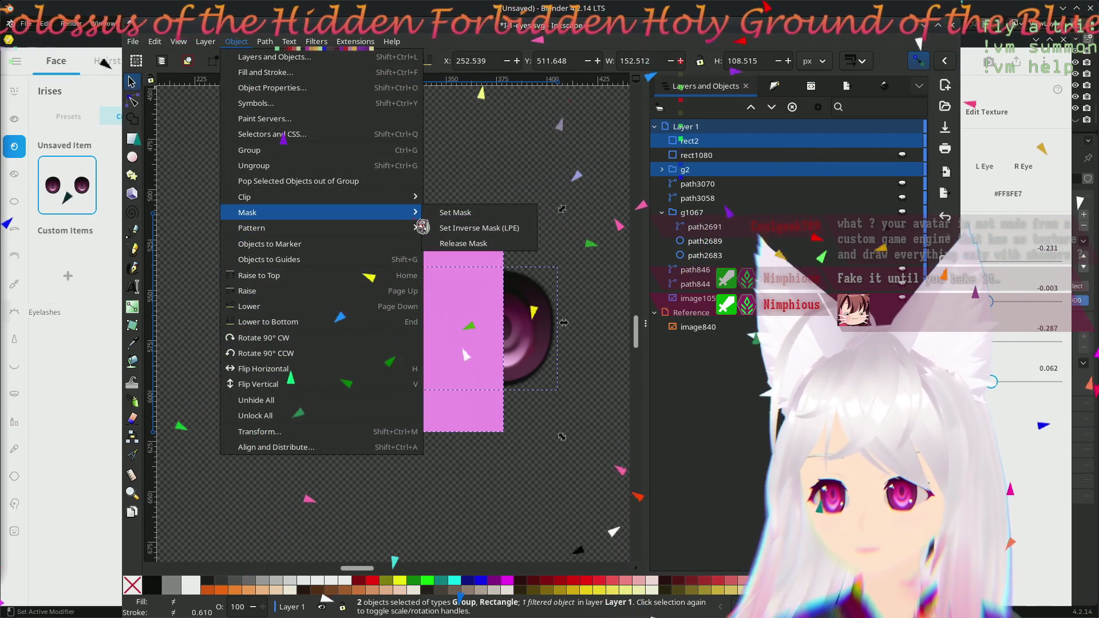
left_click(455, 212)
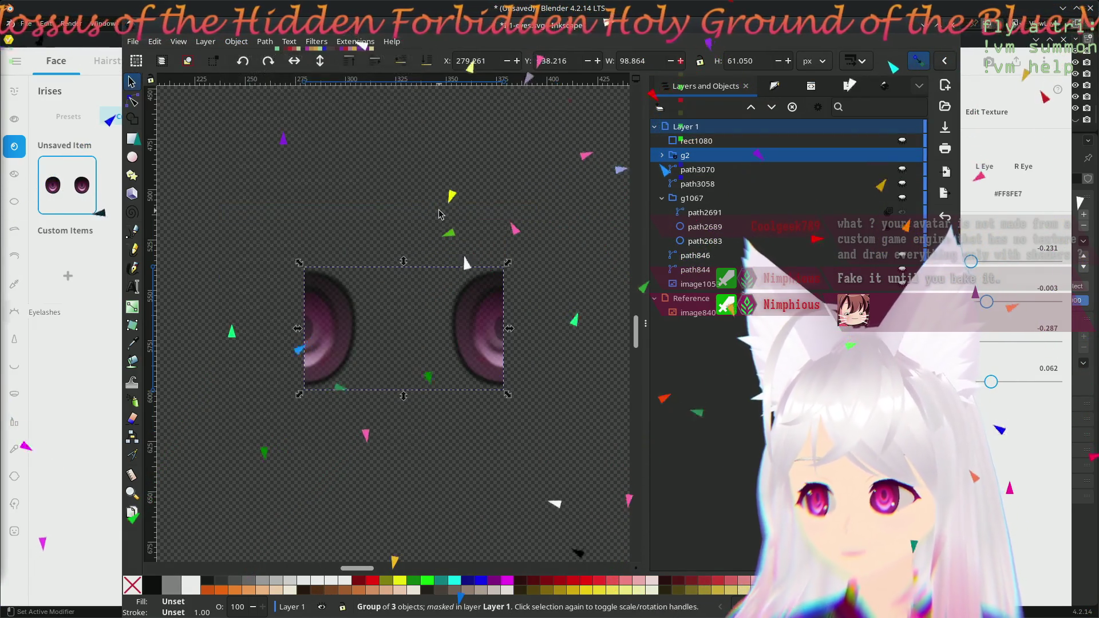
left_click(454, 234)
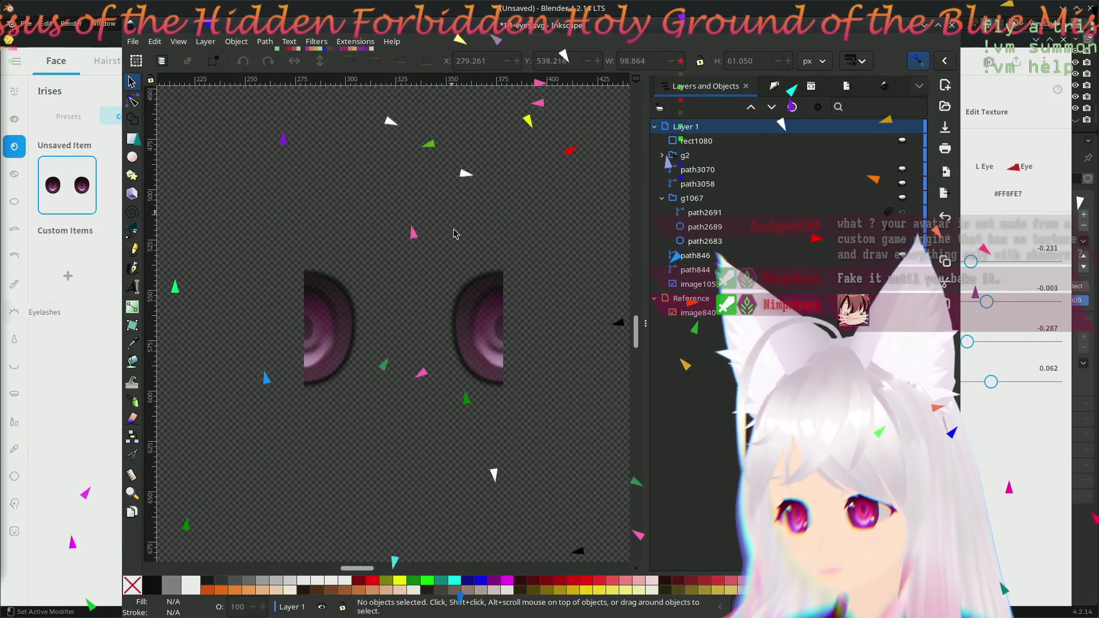
left_click(461, 354)
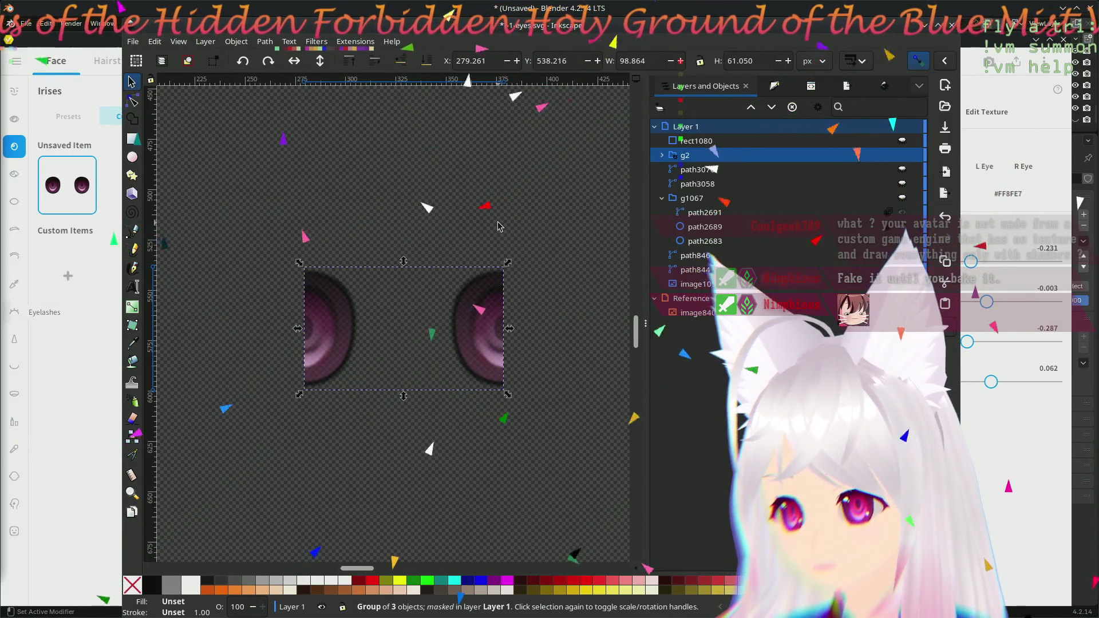
left_click(885, 90)
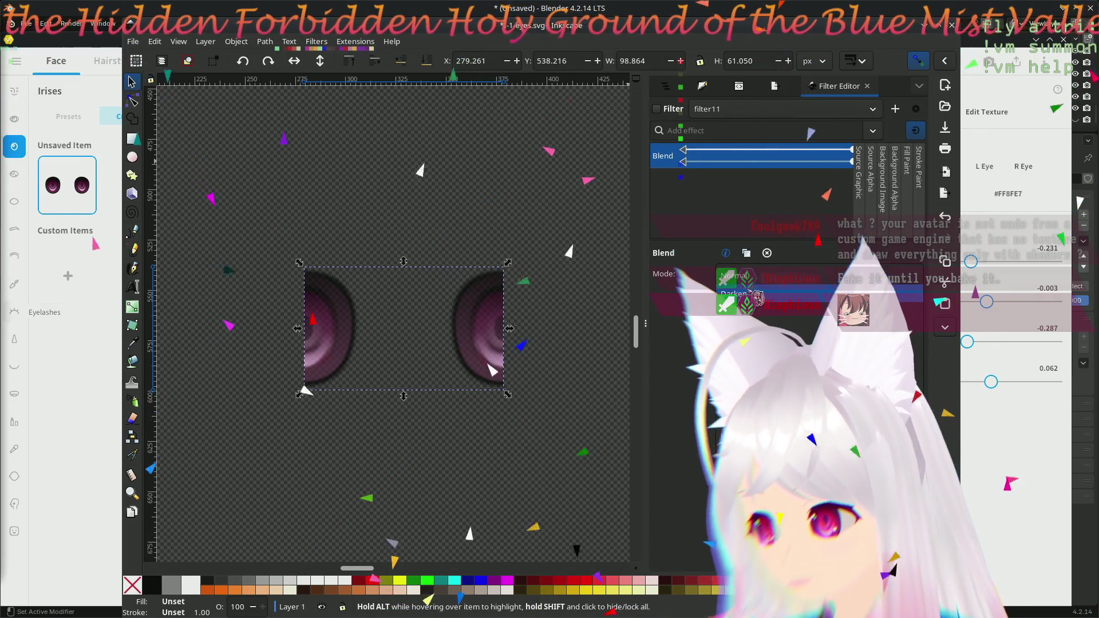
- Try Blend mode Multiply, return to Normal, and rewire its input to Fill Paint, Source Alpha, then Background Alpha
left_click(754, 321)
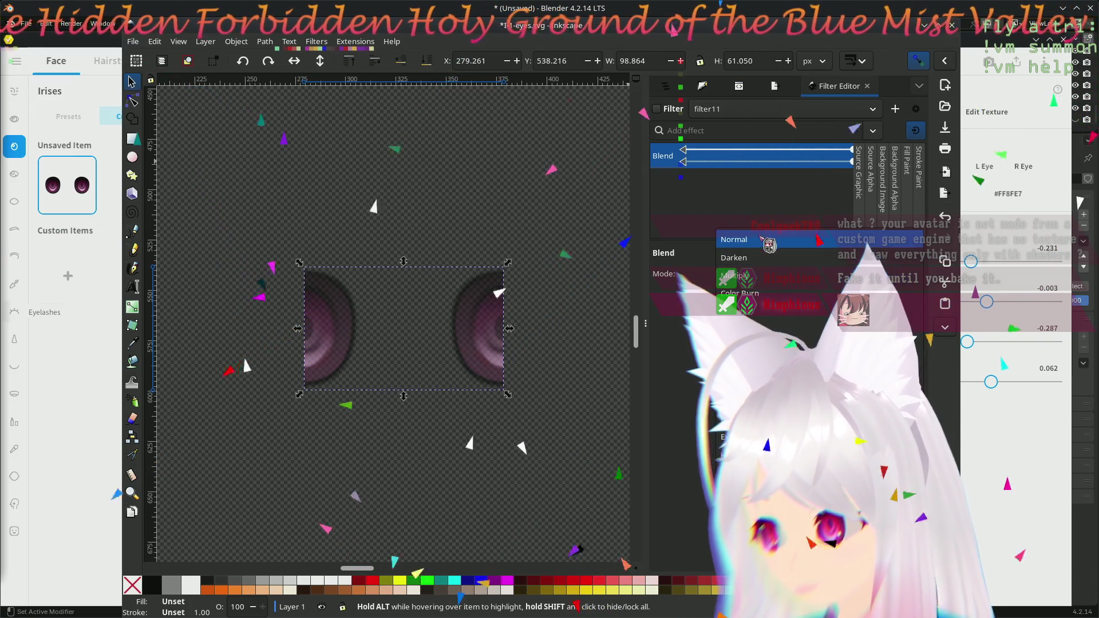
left_click(766, 243)
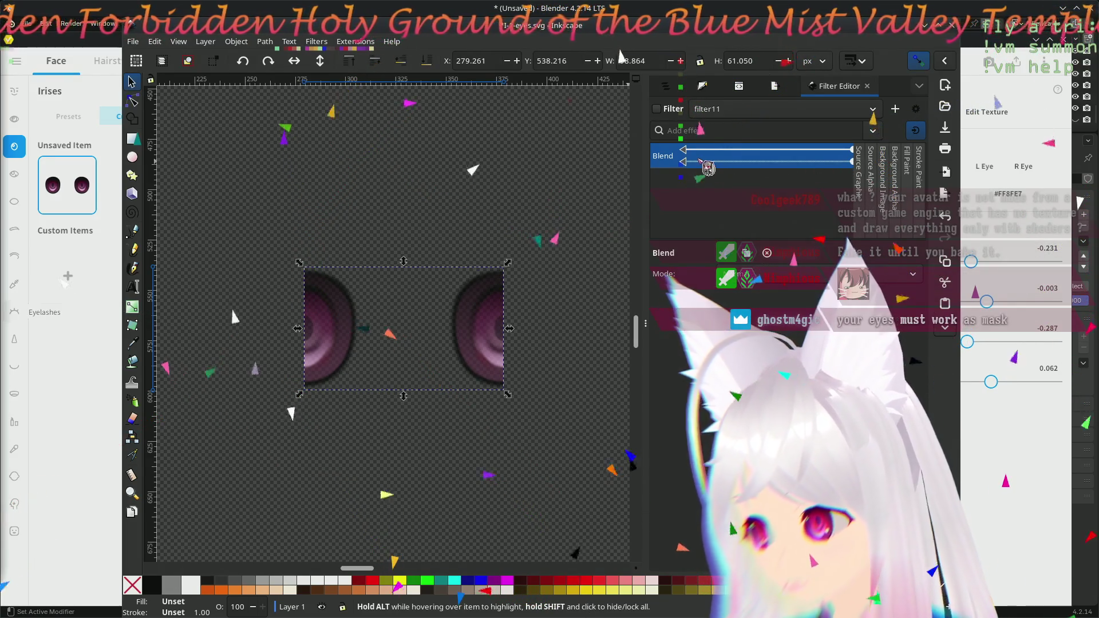
left_click_drag(702, 170, 906, 185)
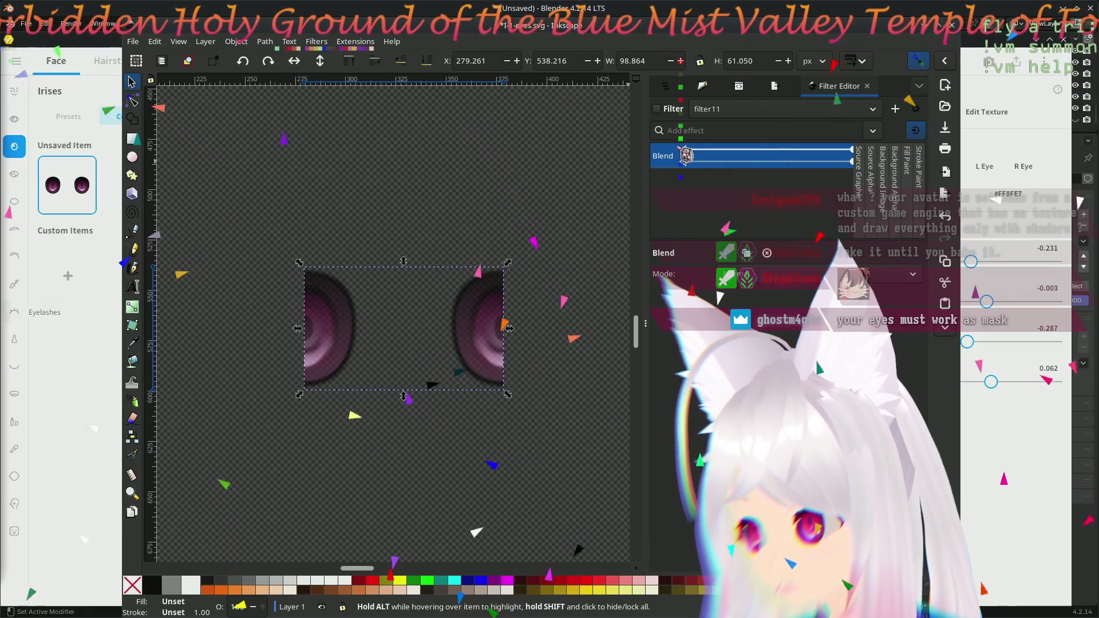
left_click_drag(691, 158, 871, 169)
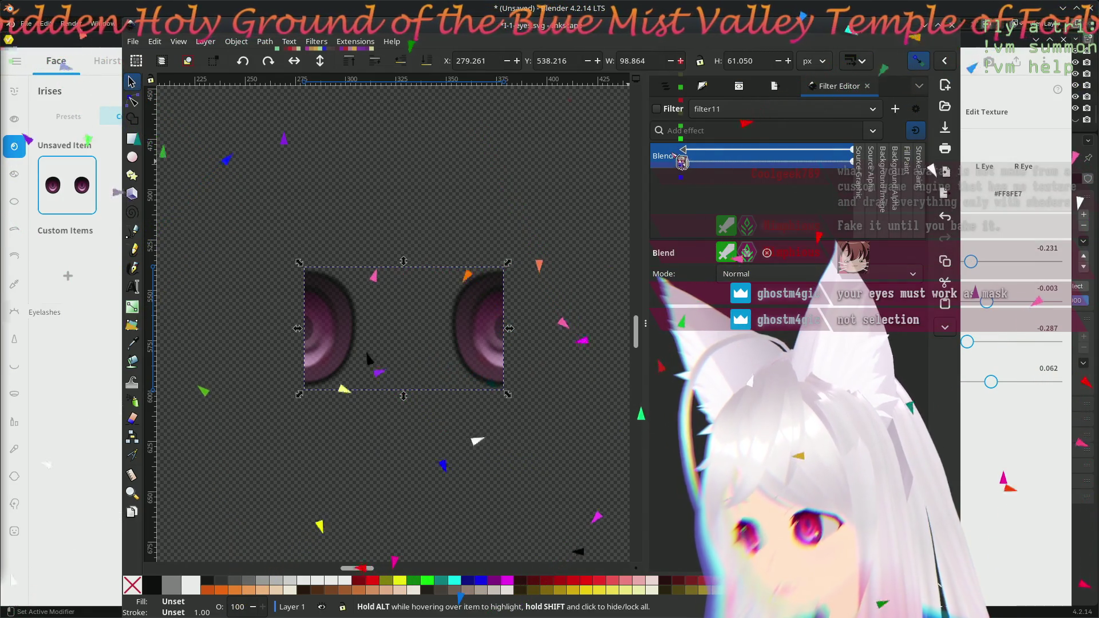
left_click_drag(694, 155, 899, 184)
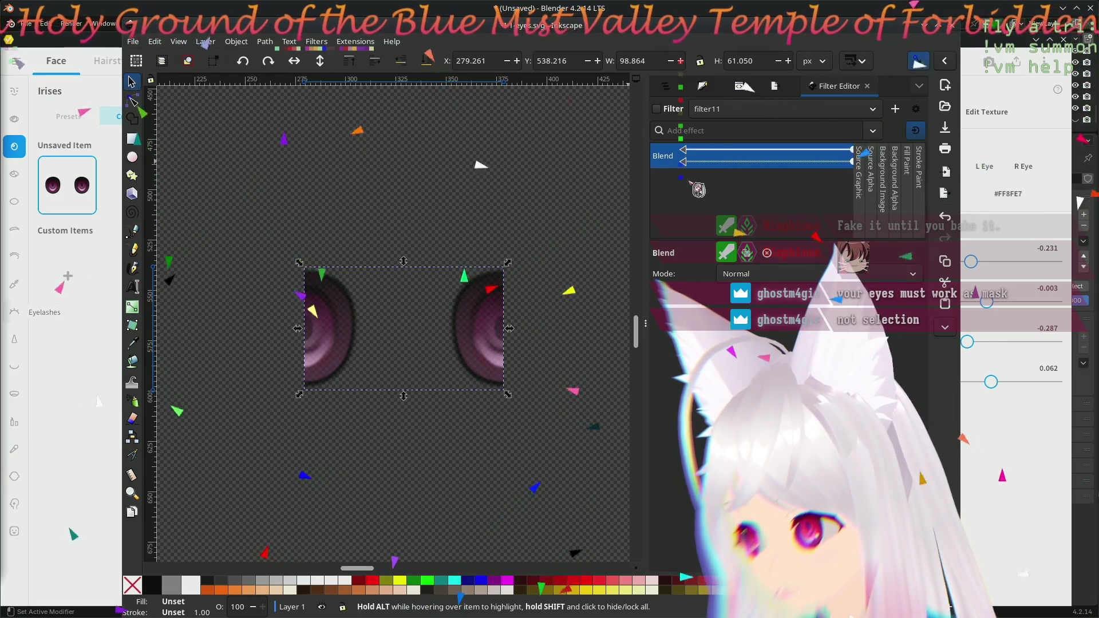
left_click(883, 166)
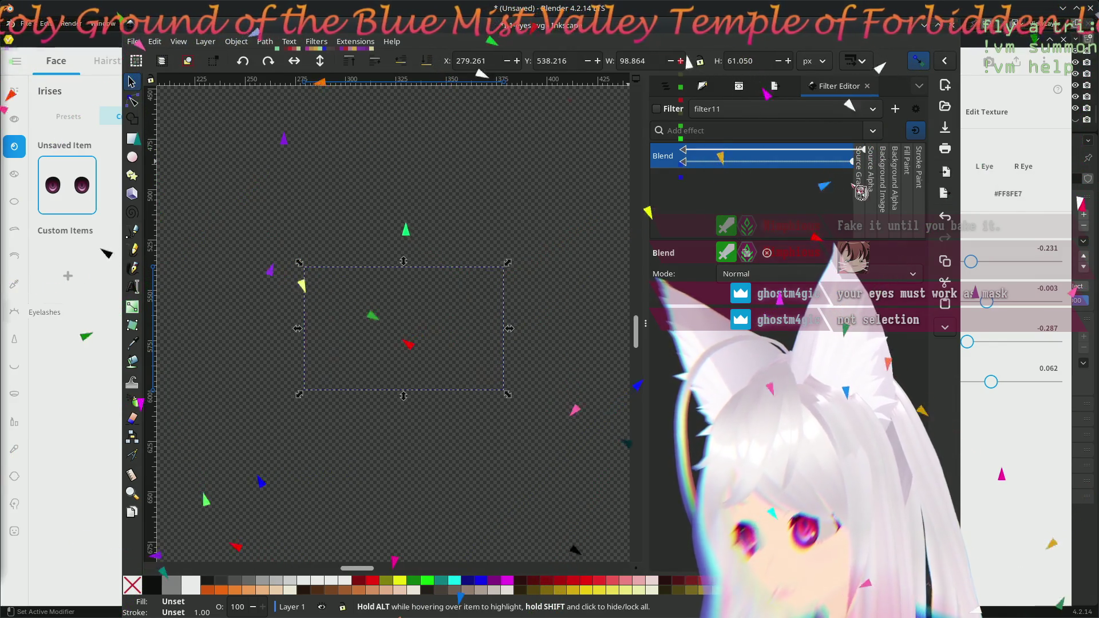